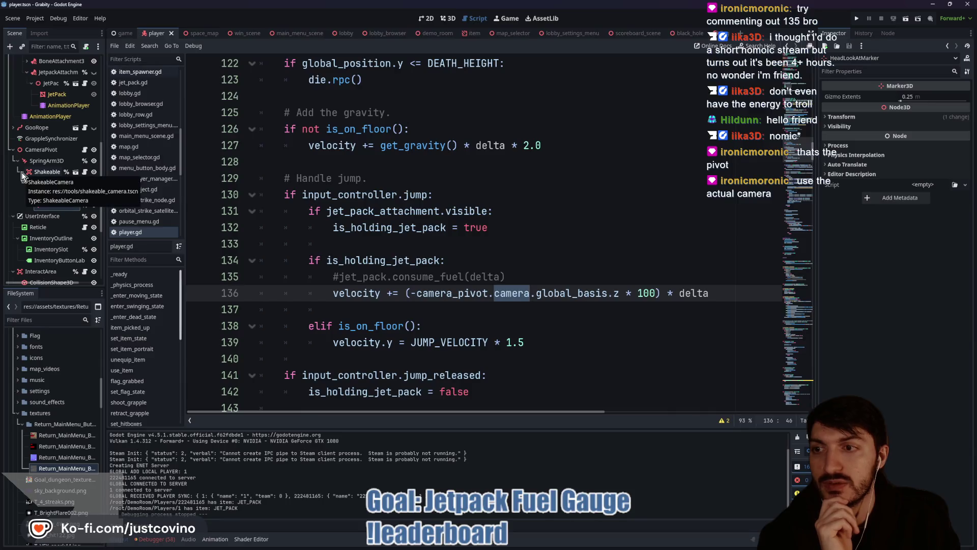
# Inspect the ShakeableCamera node and the CameraPivot script's camera variable, then return to player.gd
pyautogui.click(47, 172)
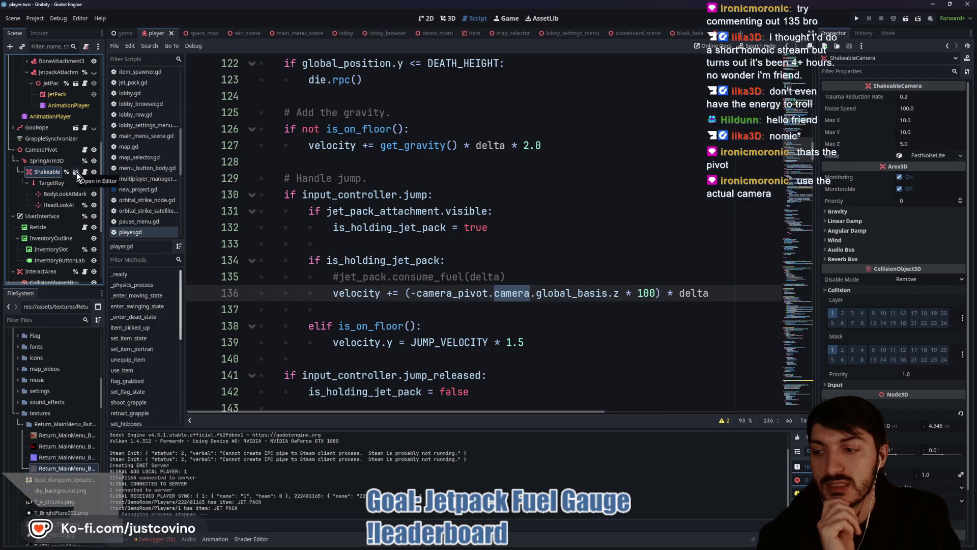
pyautogui.click(84, 150)
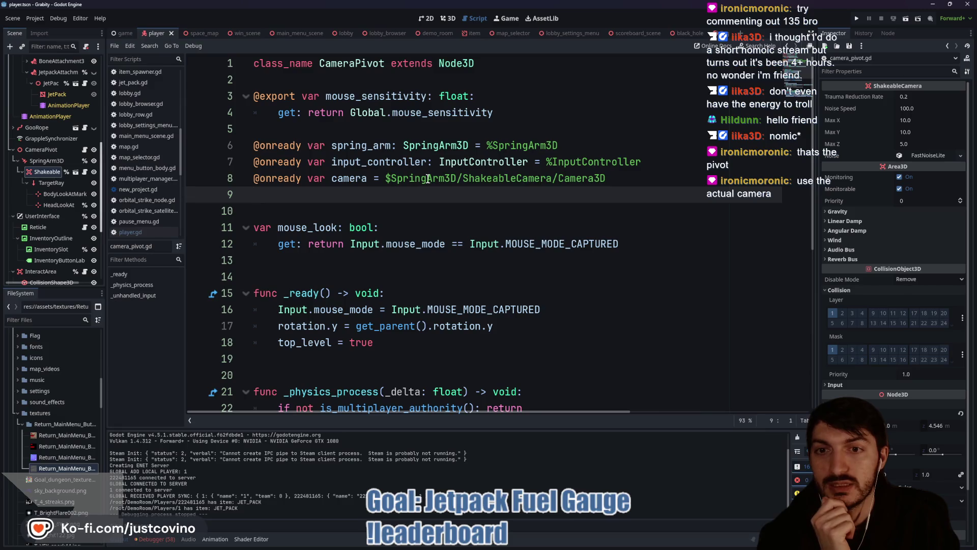
pyautogui.doubleClick(349, 179)
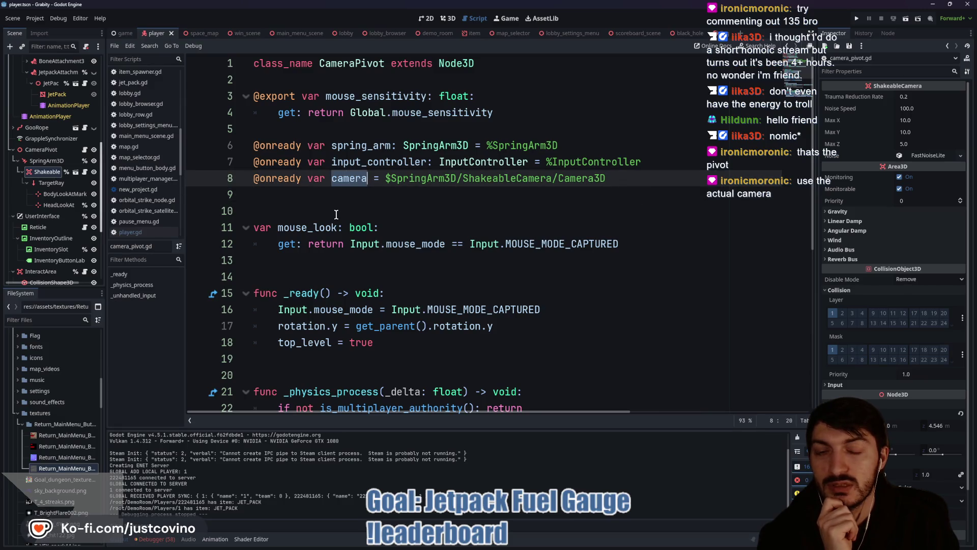
pyautogui.scroll(5, 61, 178)
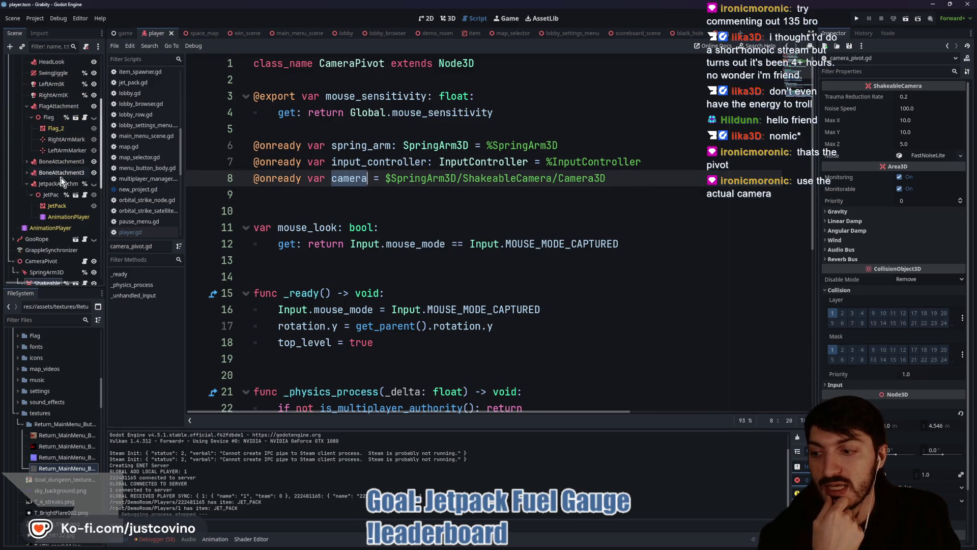
pyautogui.scroll(4, 88, 66)
pyautogui.hotkey('alt', 'Left')
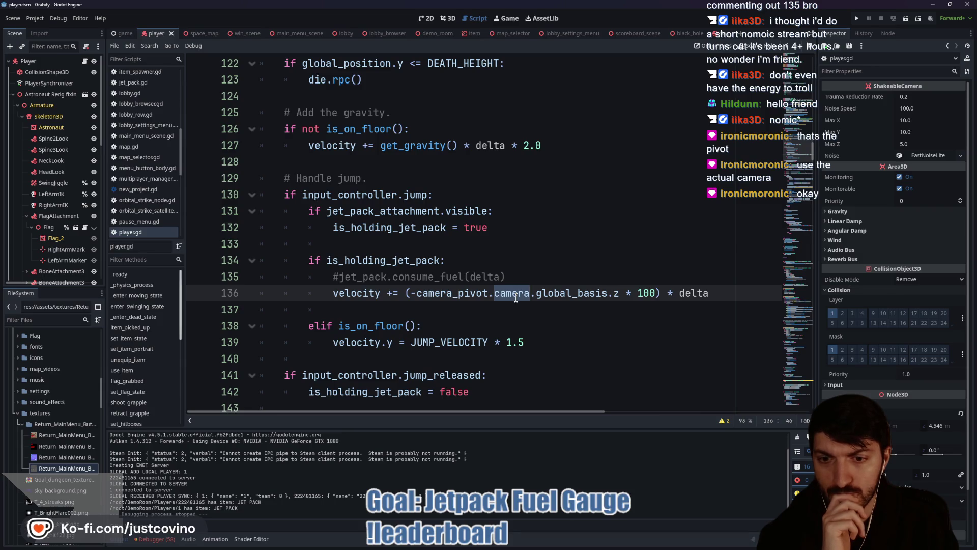
# Examine the player scene in 3D, sketching the direction from the feet toward the camera
pyautogui.scroll(-1, 515, 298)
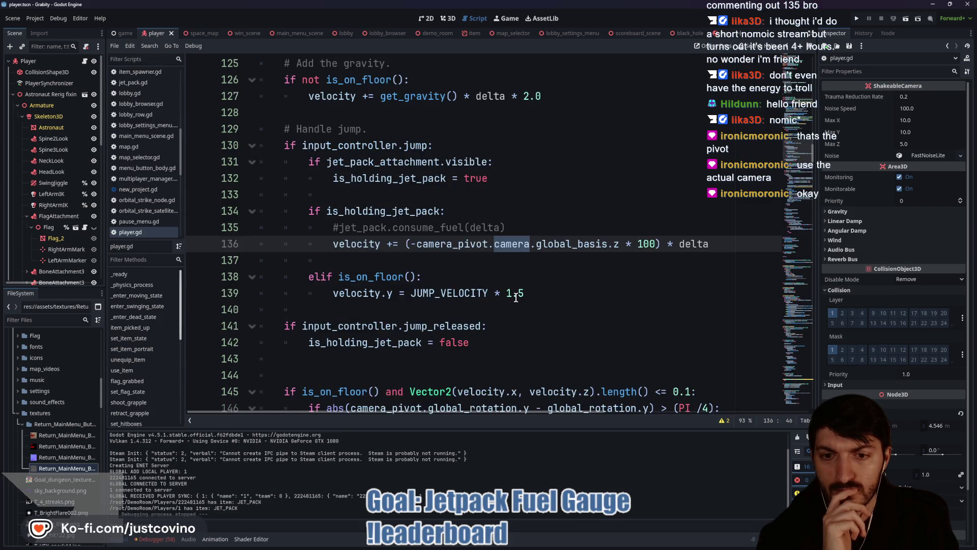
pyautogui.scroll(1, 516, 297)
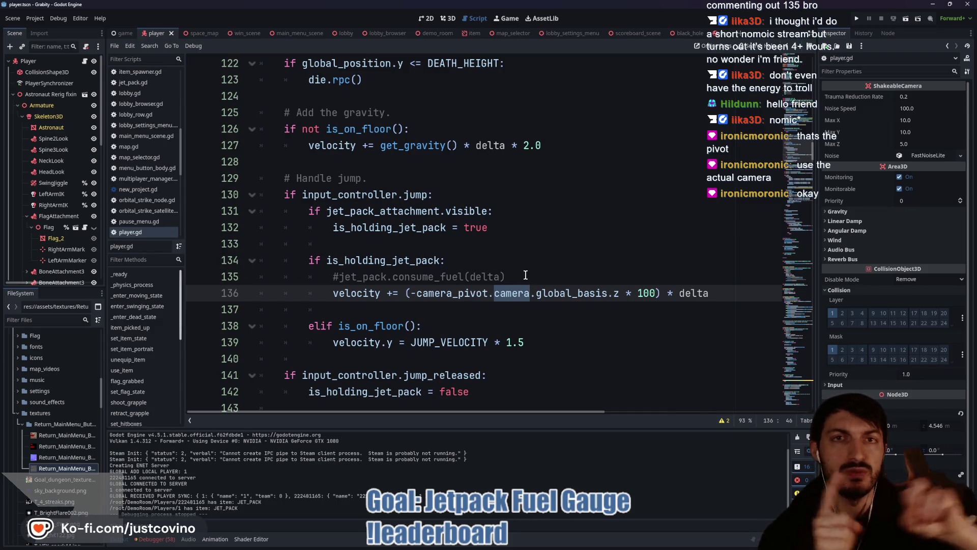
pyautogui.click(448, 18)
pyautogui.moveTo(326, 206)
pyautogui.mouseDown()
pyautogui.moveTo(341, 209)
pyautogui.moveTo(342, 231)
pyautogui.moveTo(442, 248)
pyautogui.mouseUp()
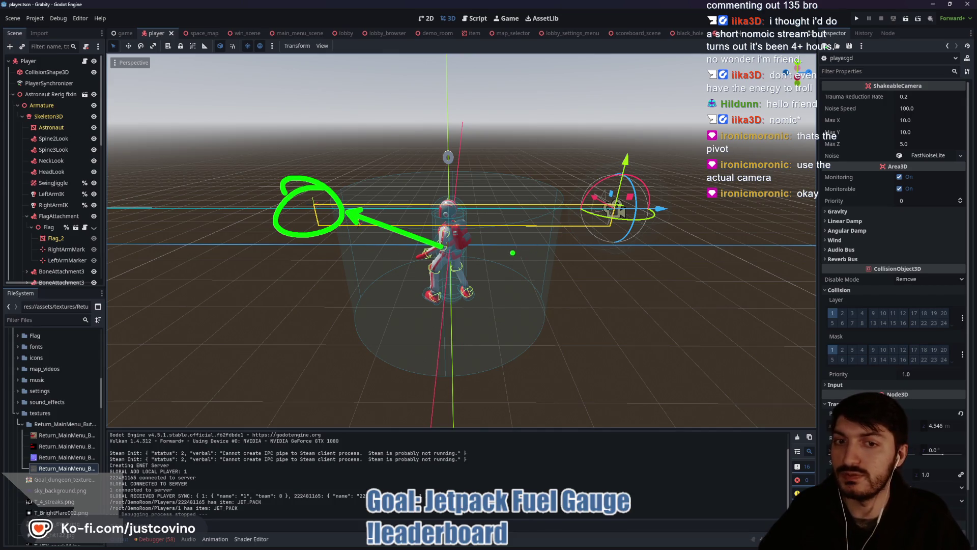
pyautogui.moveTo(454, 288); pyautogui.dragTo(634, 200)
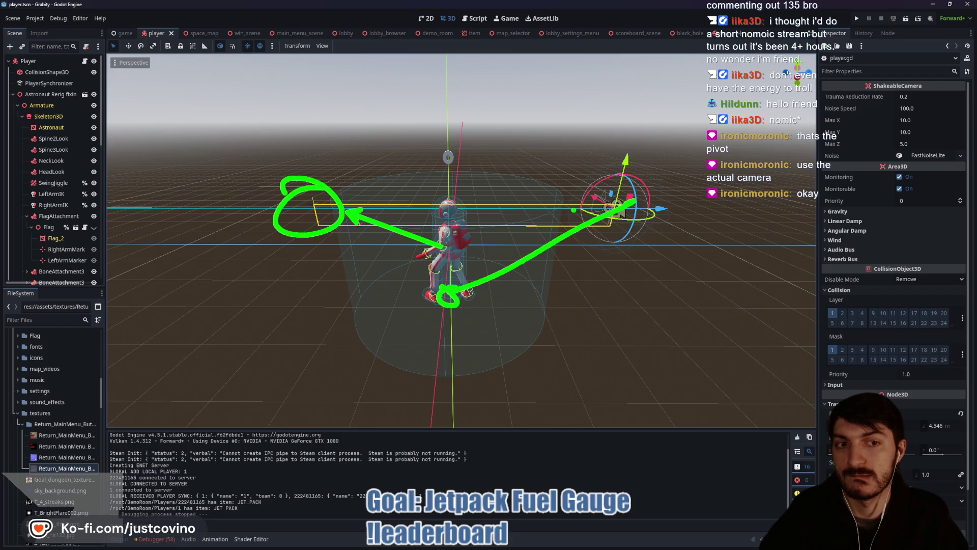
pyautogui.moveTo(537, 206)
pyautogui.mouseDown()
pyautogui.moveTo(456, 223)
pyautogui.moveTo(325, 197)
pyautogui.moveTo(168, 186)
pyautogui.moveTo(268, 212)
pyautogui.moveTo(519, 210)
pyautogui.moveTo(492, 205)
pyautogui.mouseUp()
# Add 'var dir = global_position.direction_to(look_at_marker.global_position)' as line 136
pyautogui.click(85, 61)
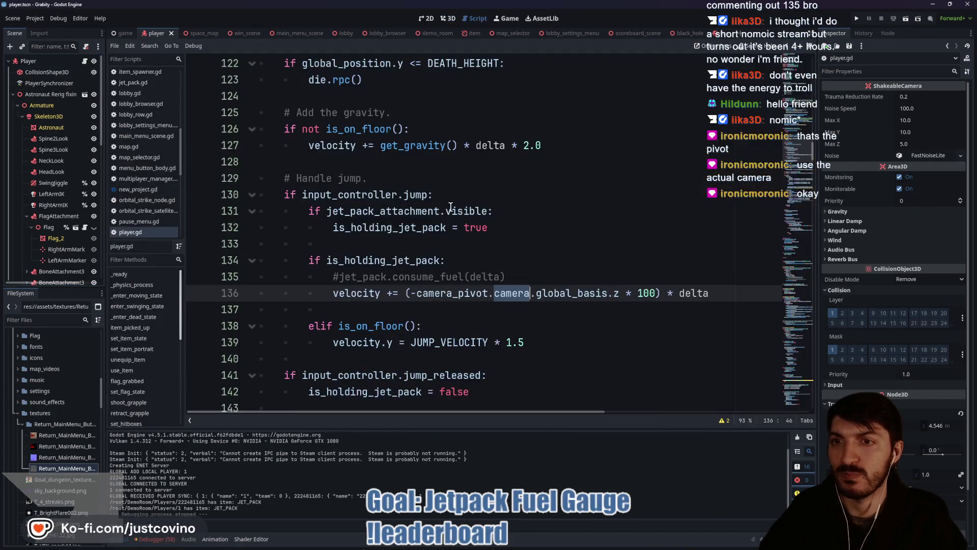
pyautogui.click(537, 277)
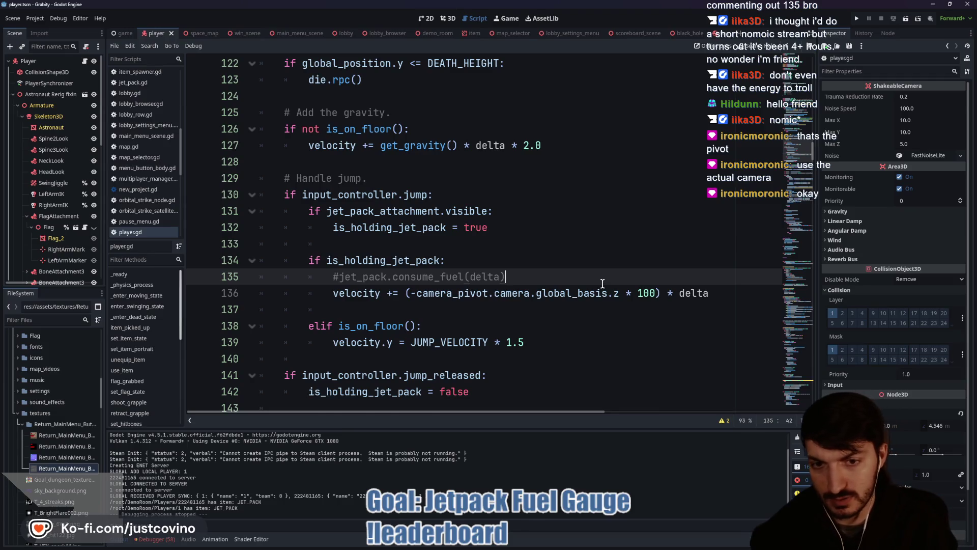
pyautogui.press('Return')
pyautogui.write('var dir')
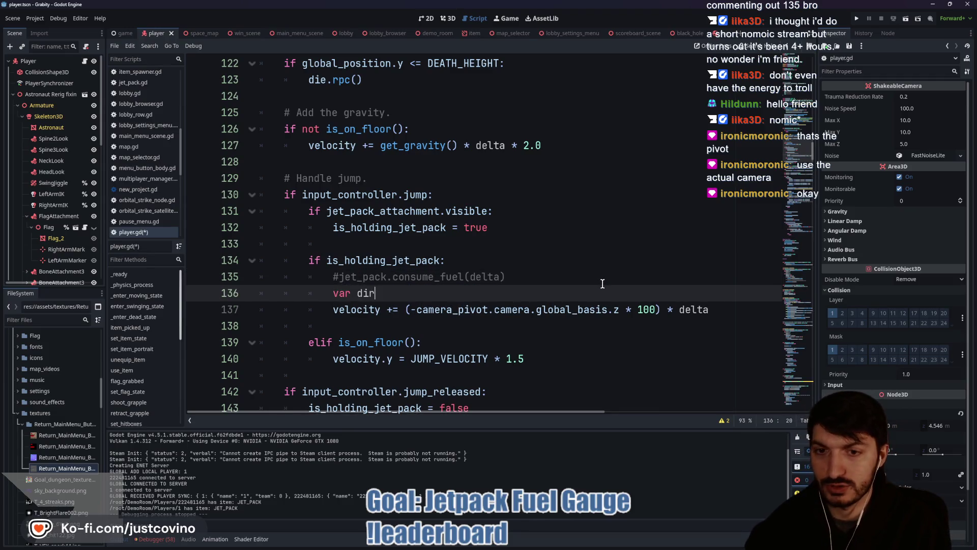
pyautogui.write(' = ')
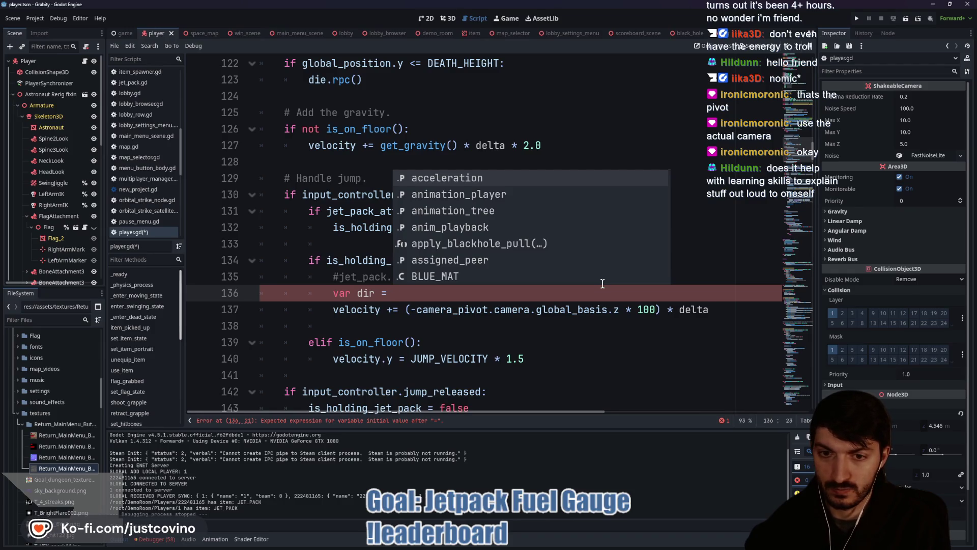
pyautogui.write('global_pos')
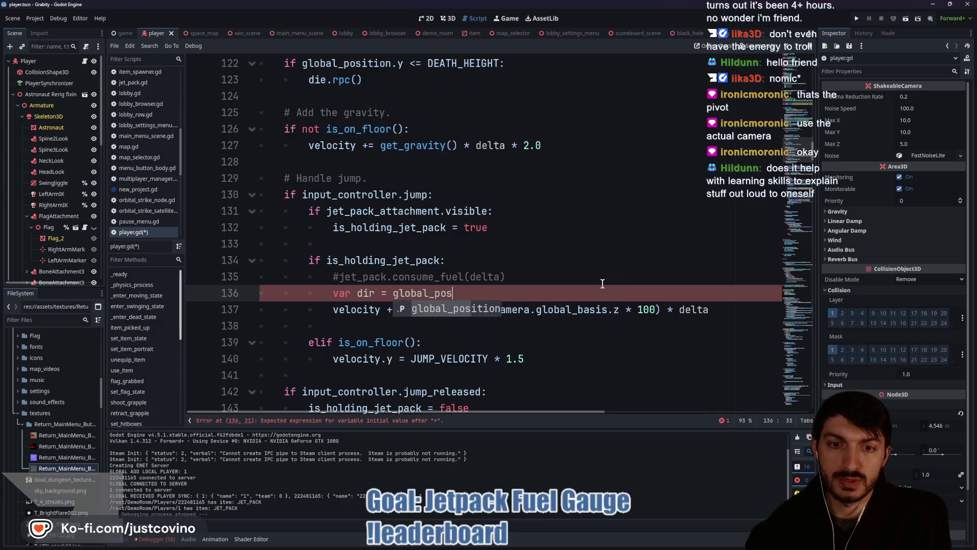
pyautogui.write('ition.dire')
pyautogui.press('Return')
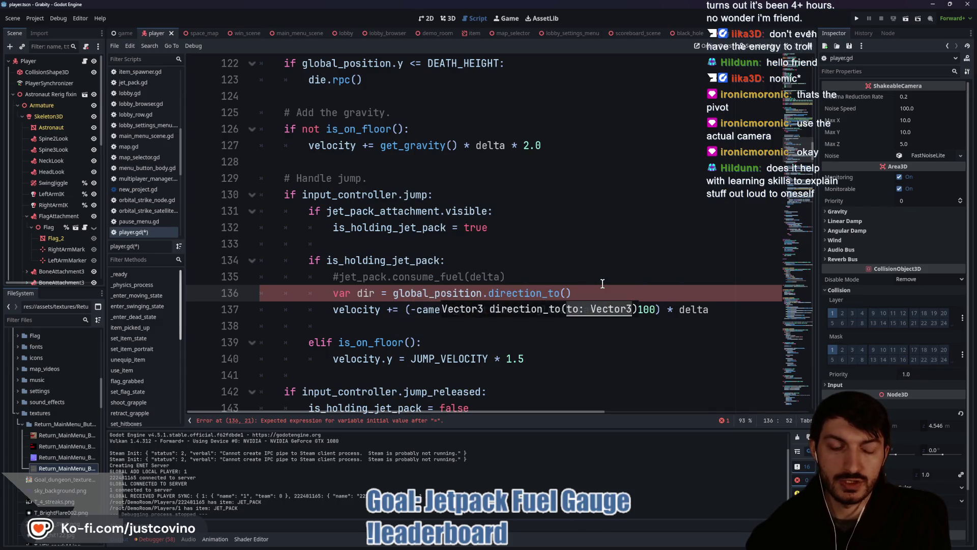
pyautogui.write('look_at_marker')
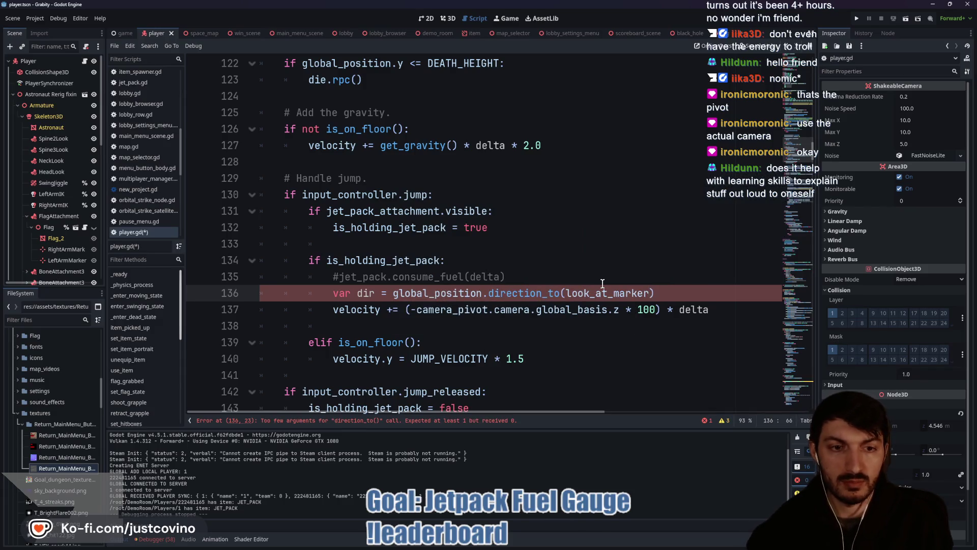
pyautogui.write('.global_posii')
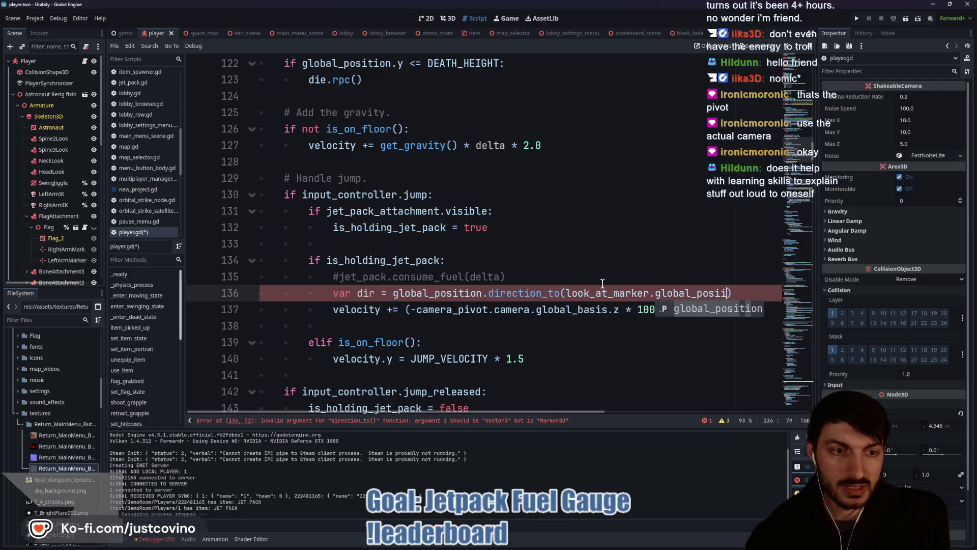
pyautogui.press('Return')
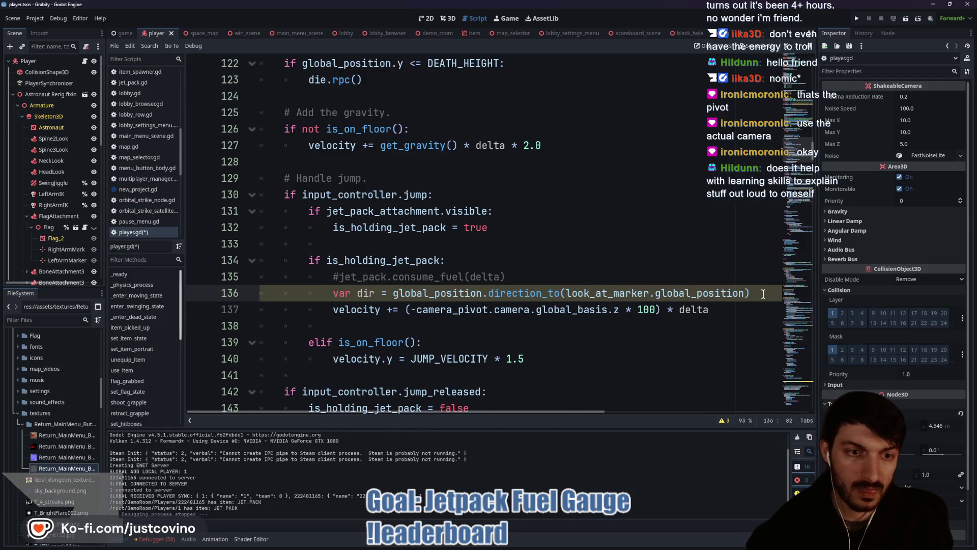
# Change line 137 to 'velocity += (dir * 100) * delta' and save player.gd
pyautogui.click(618, 310)
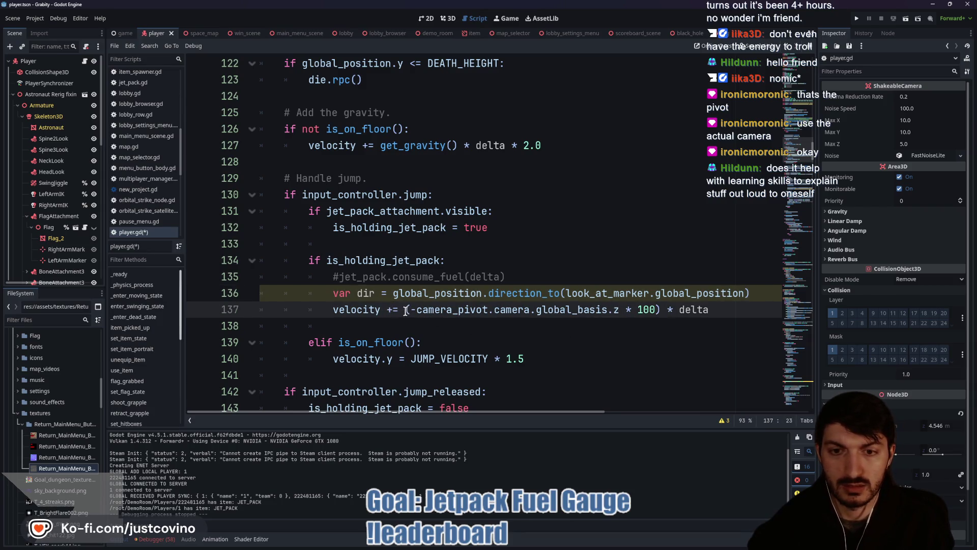
pyautogui.moveTo(405, 310); pyautogui.dragTo(620, 316)
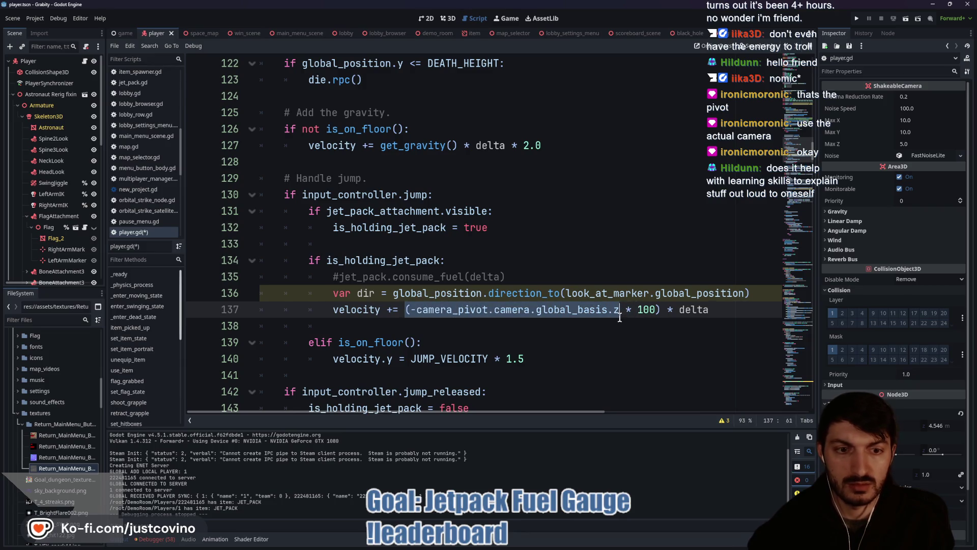
pyautogui.write('dir')
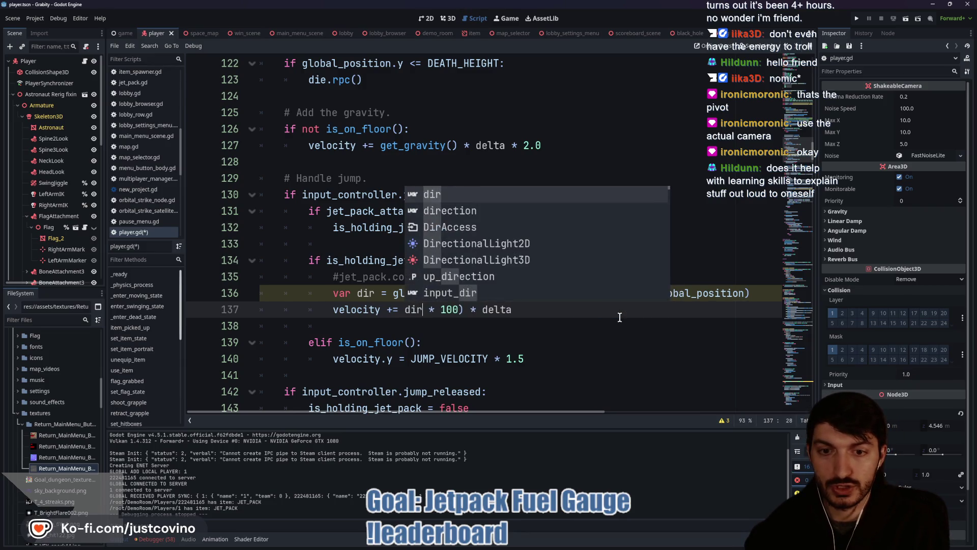
pyautogui.press('Right')
pyautogui.press('Right')
pyautogui.press('Right')
pyautogui.press('BackSpace')
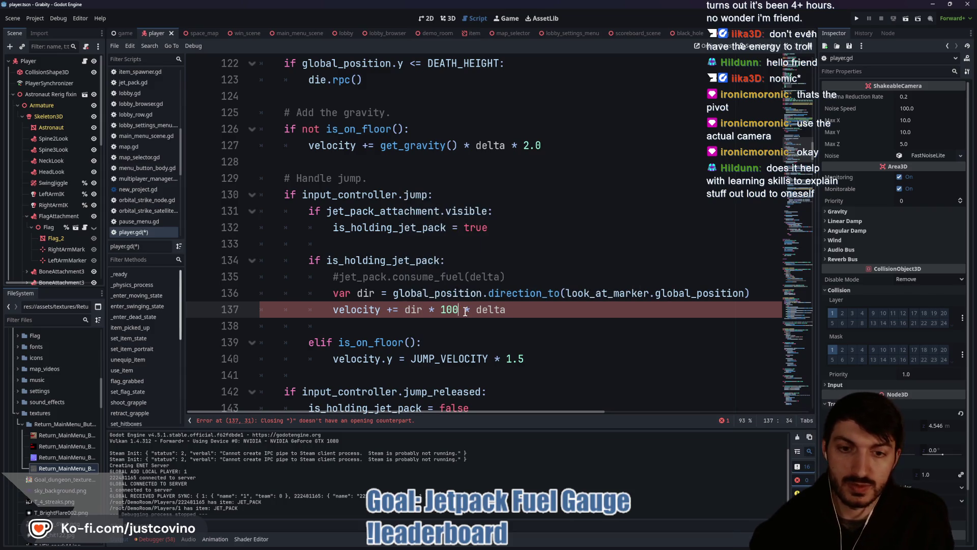
pyautogui.moveTo(458, 309); pyautogui.dragTo(406, 309)
pyautogui.write('(')
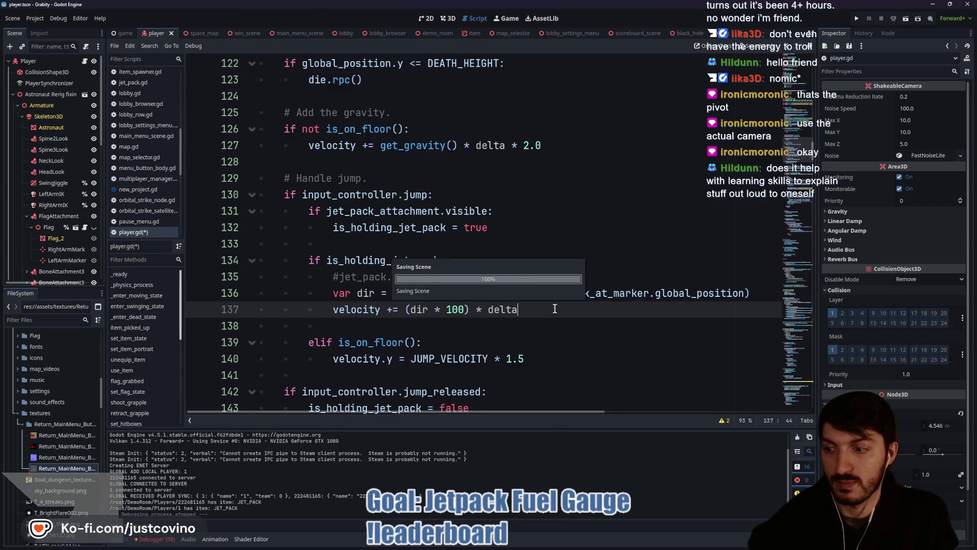
pyautogui.click(545, 310)
pyautogui.hotkey('ctrl', 's')
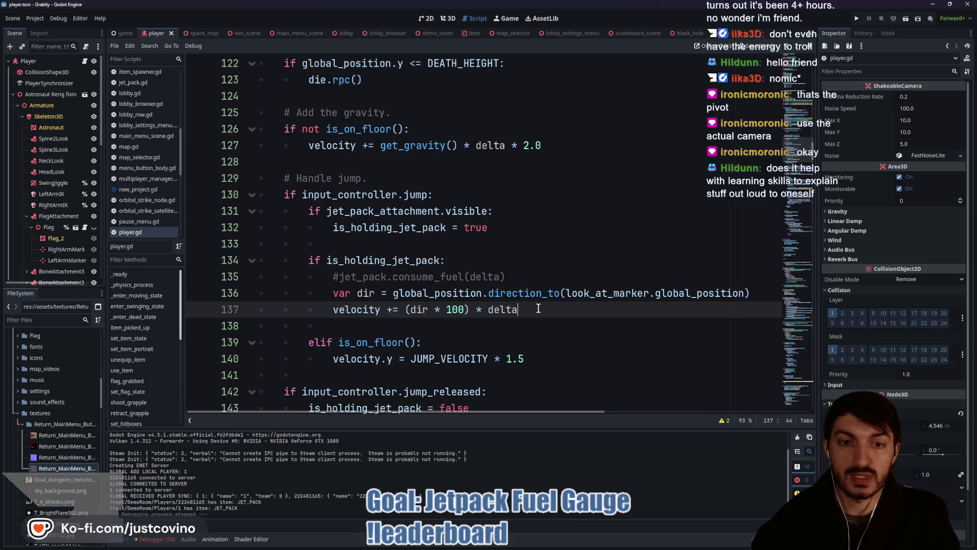
pyautogui.click(427, 33)
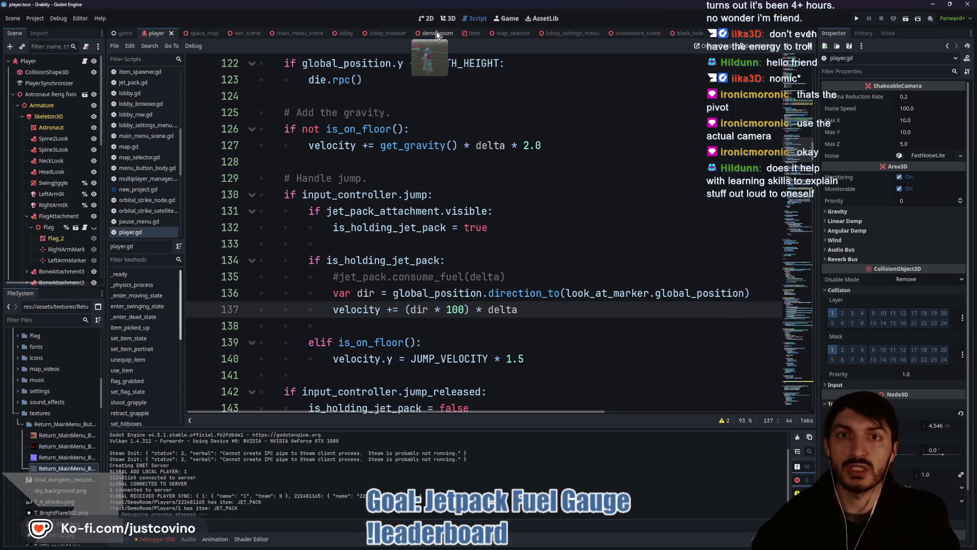
# Launch the game, pick up the jetpack and fly the blue player up off the platform
pyautogui.press('F6')
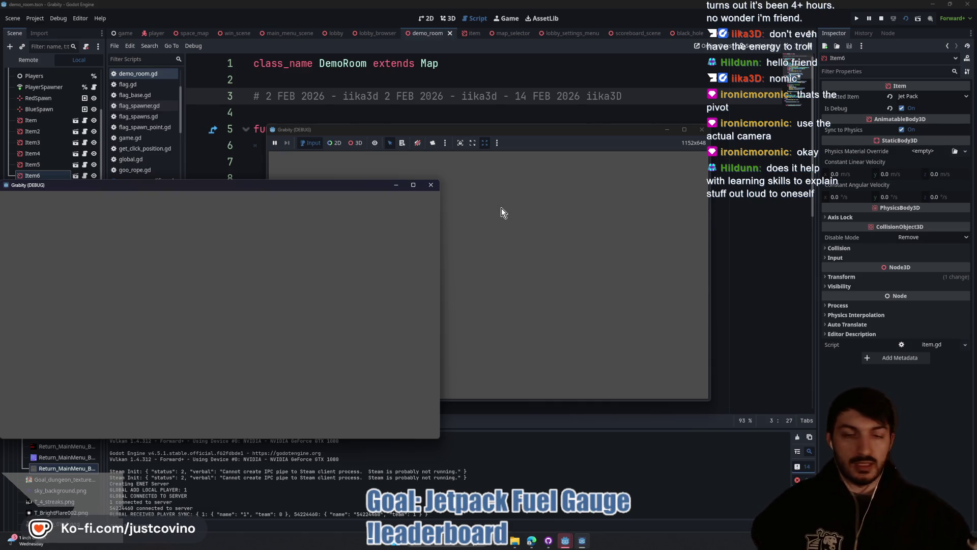
pyautogui.press('w')
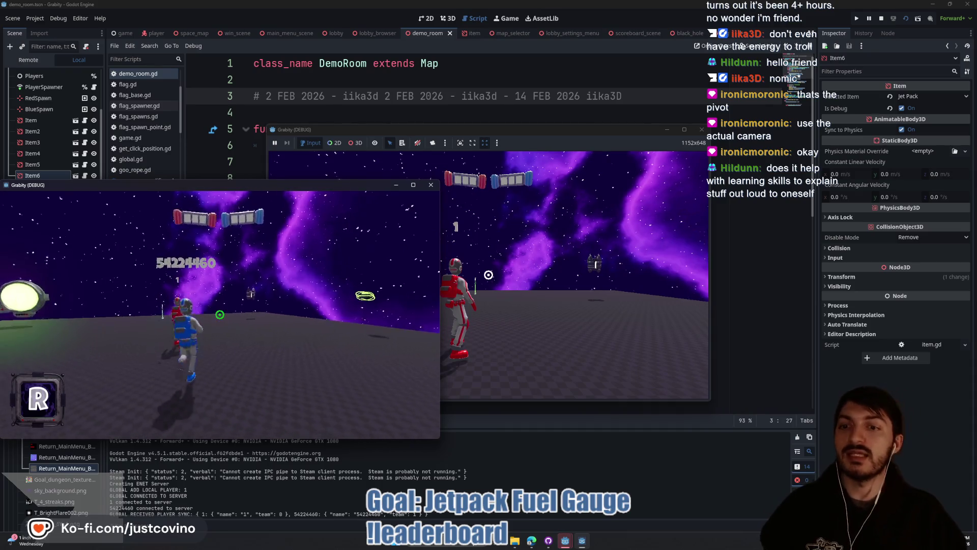
pyautogui.press('space')
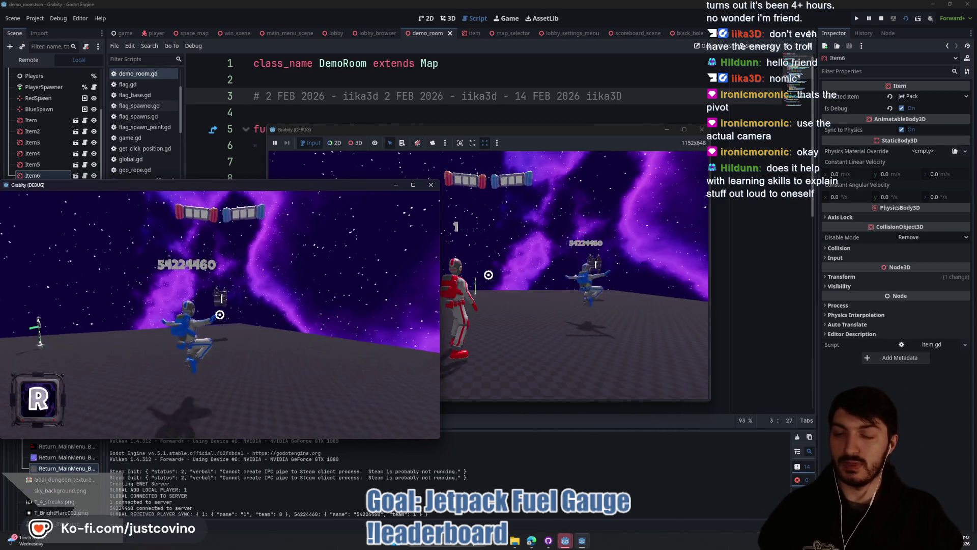
pyautogui.click(220, 315)
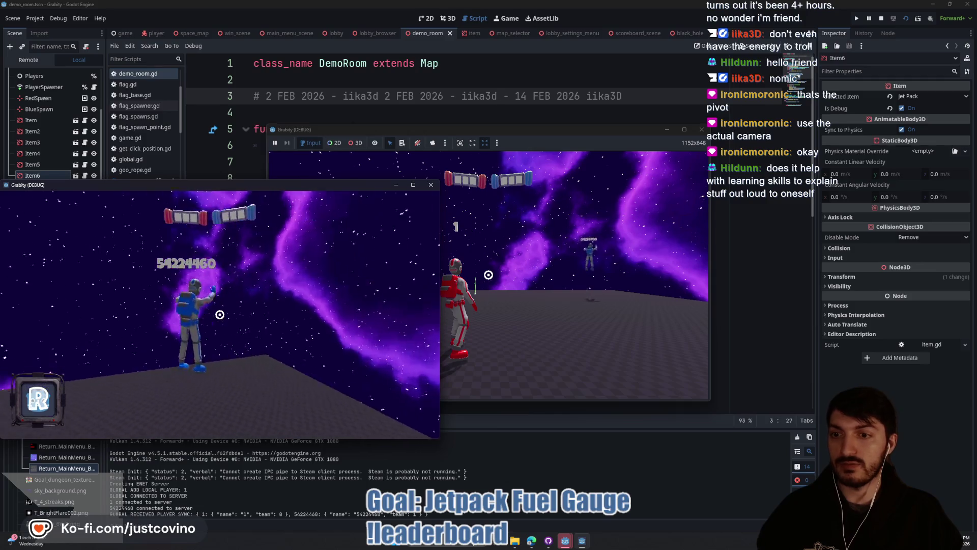
pyautogui.press('space')
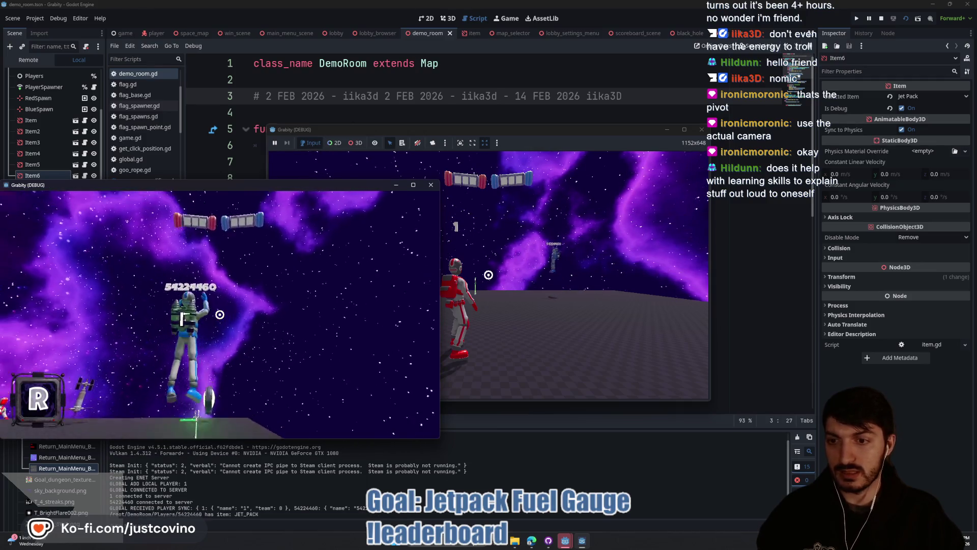
pyautogui.press('space')
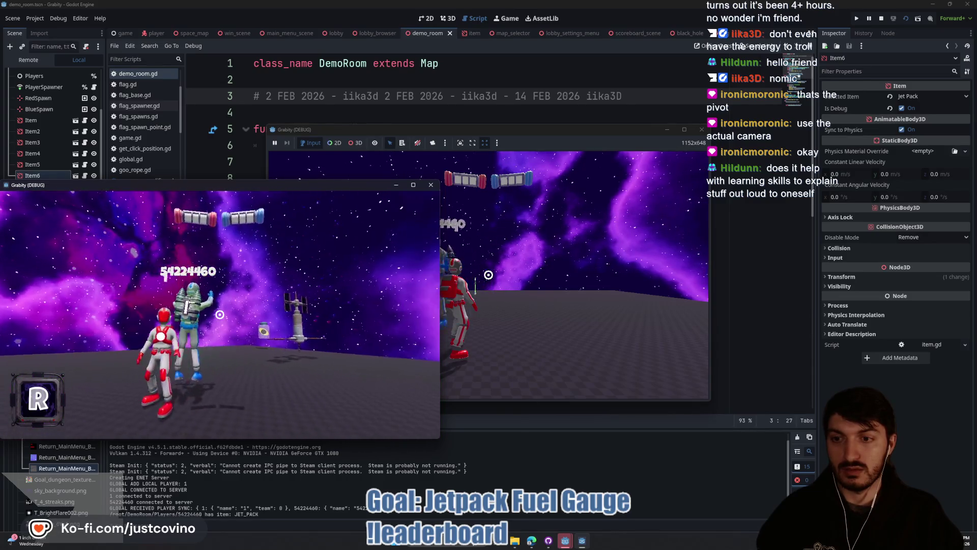
pyautogui.press('space')
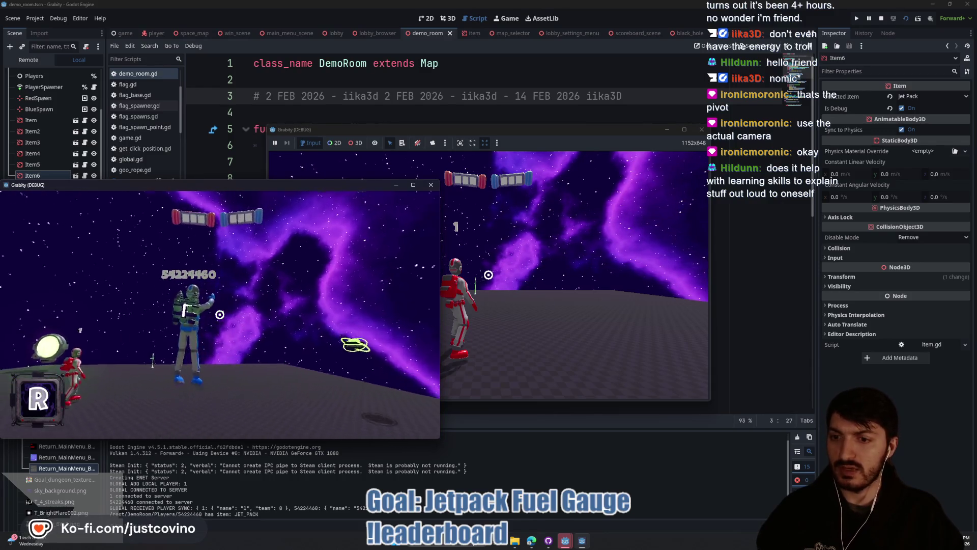
pyautogui.press('space')
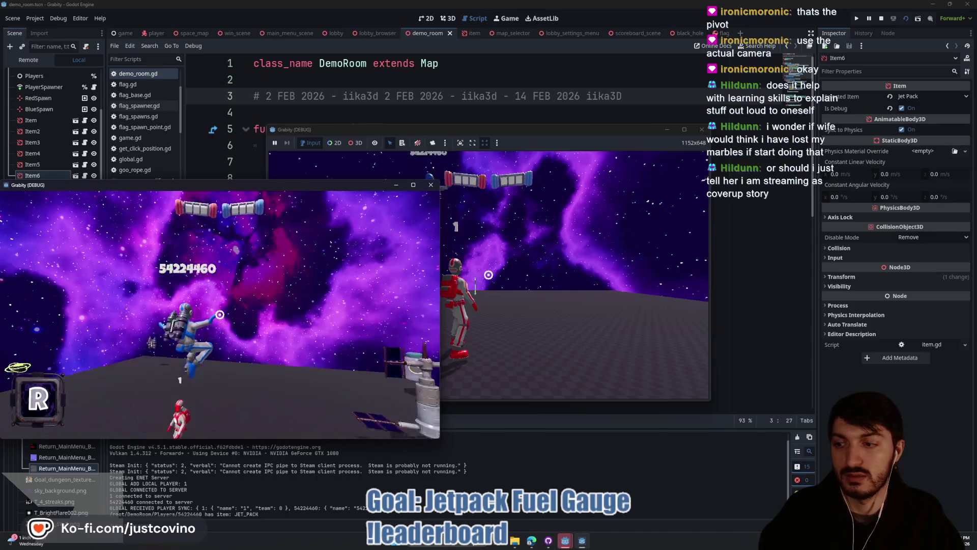
# Jetpack toward the red player, turn around and fly again, then stop the game
pyautogui.press('space')
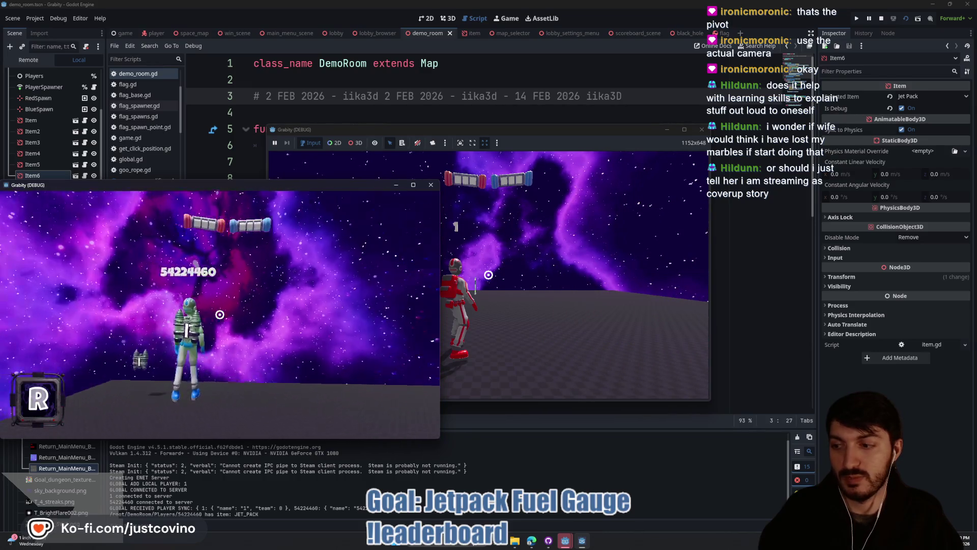
pyautogui.press('space')
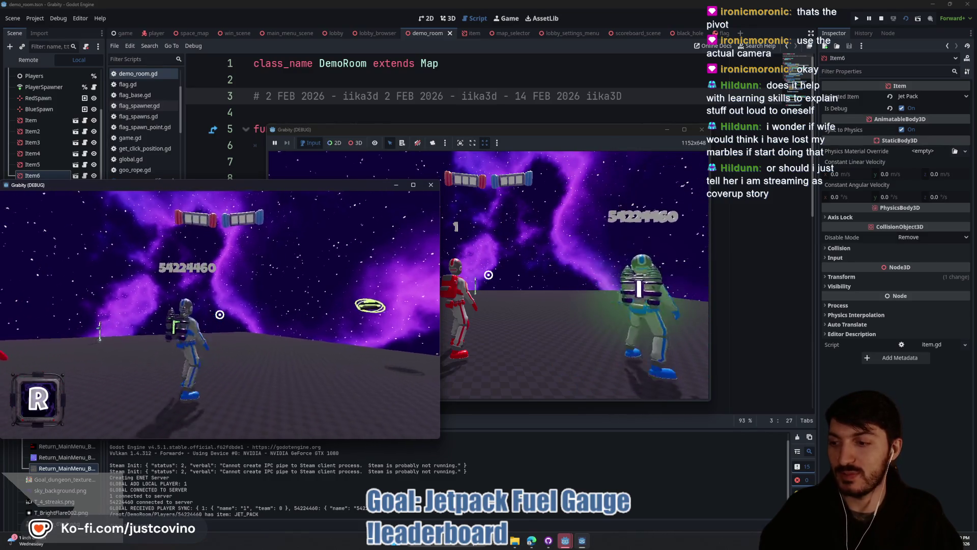
pyautogui.press('space')
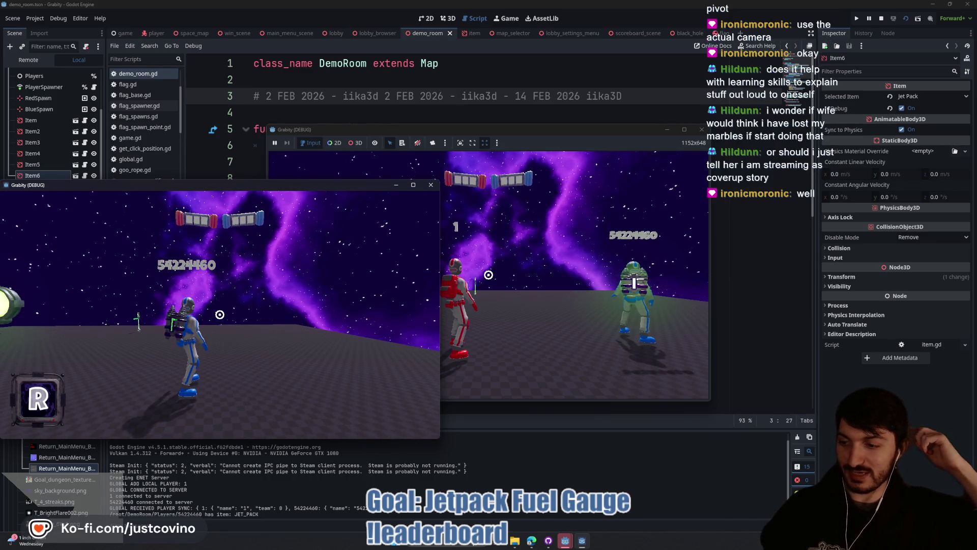
pyautogui.press('w')
pyautogui.press('space')
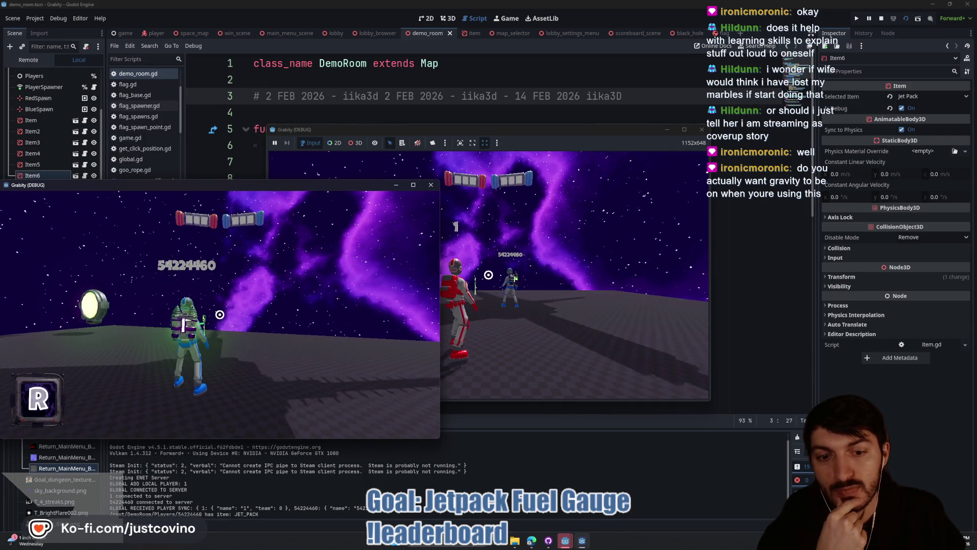
pyautogui.press('F8')
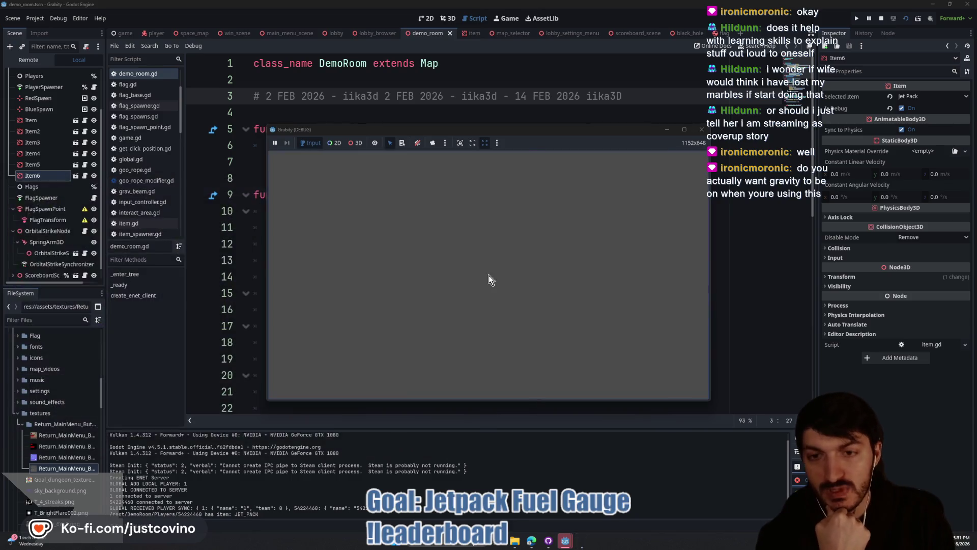
# Change line 126 to 'if not is_on_floor() and !is_holding_jet_pack:' and save player.gd
pyautogui.click(151, 33)
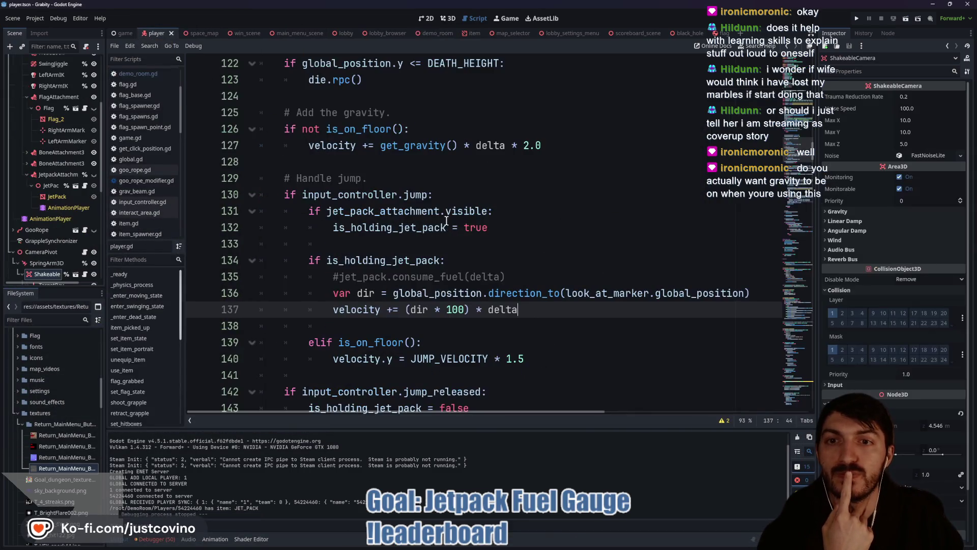
pyautogui.scroll(1, 461, 244)
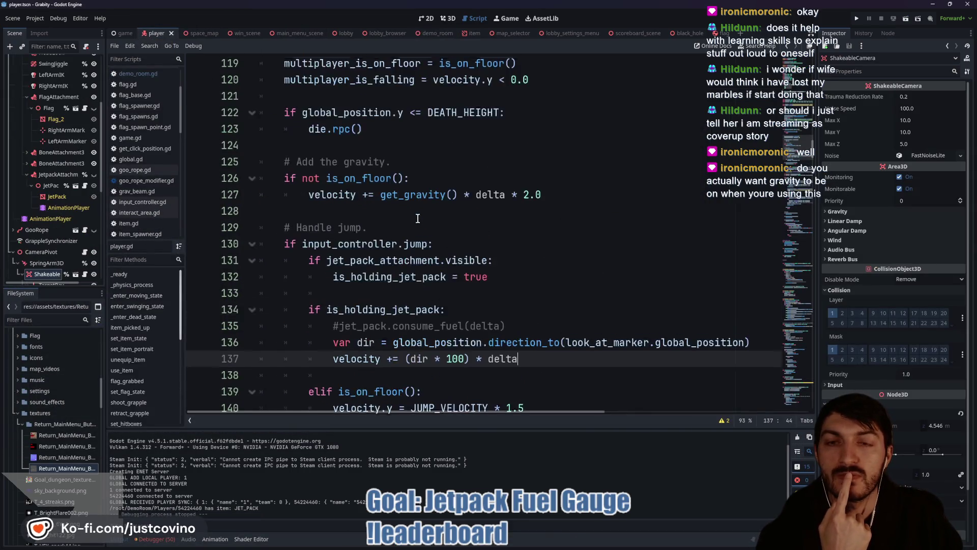
pyautogui.click(404, 178)
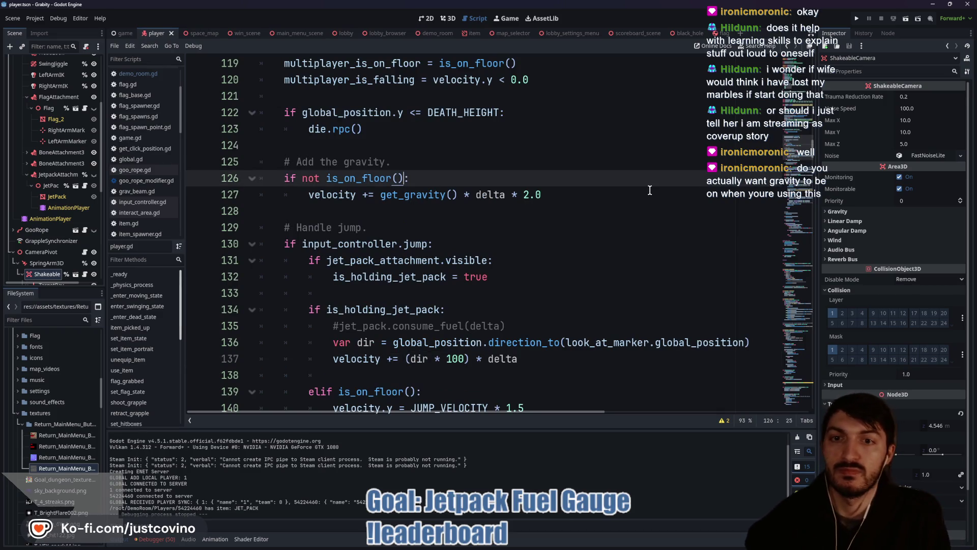
pyautogui.write(' and ')
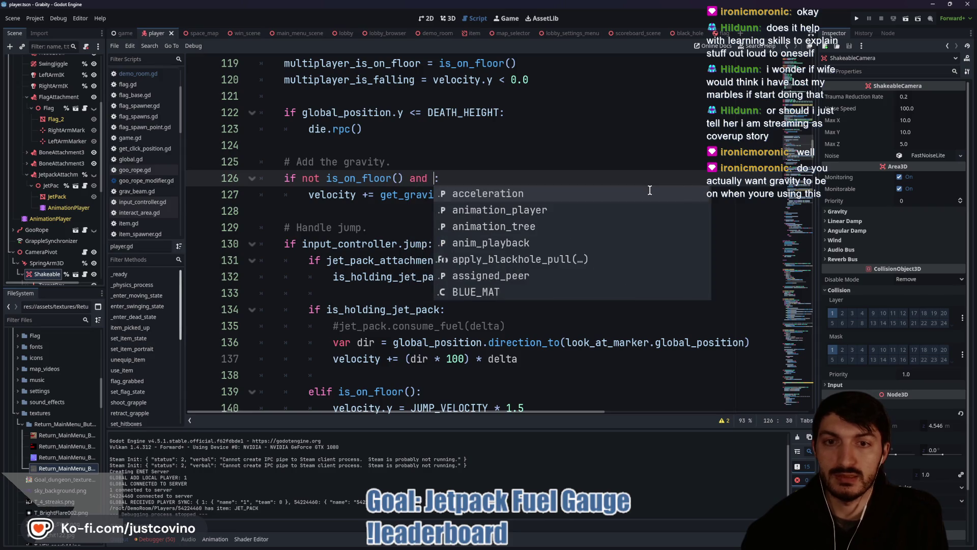
pyautogui.write('!is_hol')
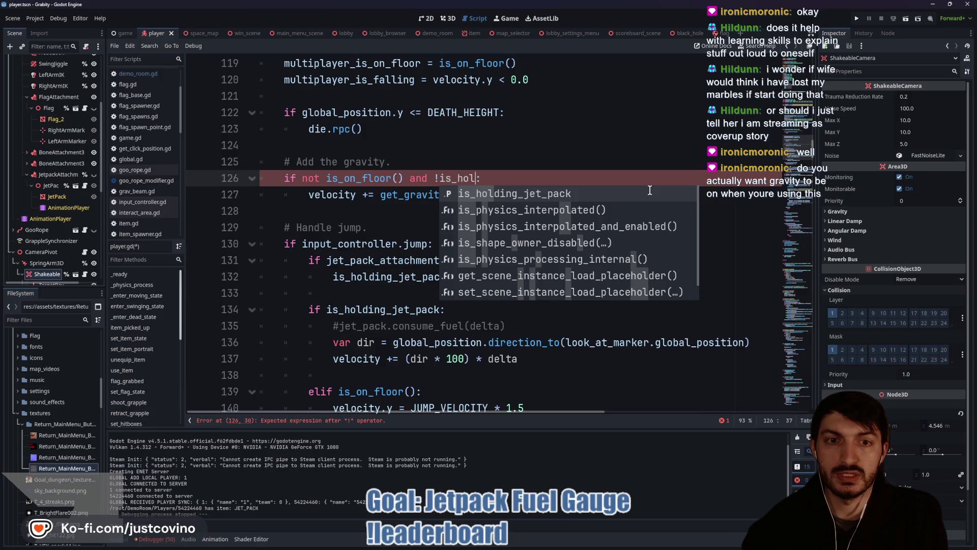
pyautogui.press('Return')
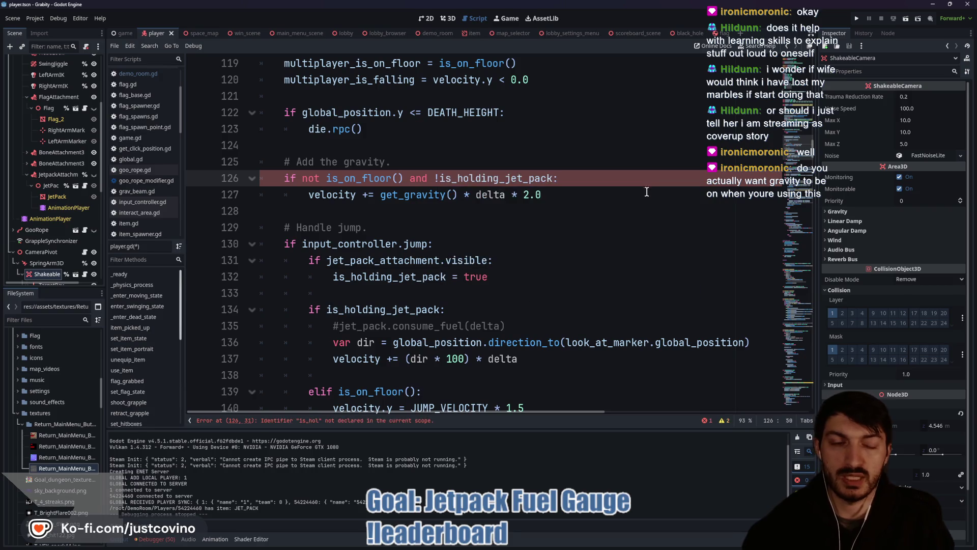
pyautogui.hotkey('ctrl', 's')
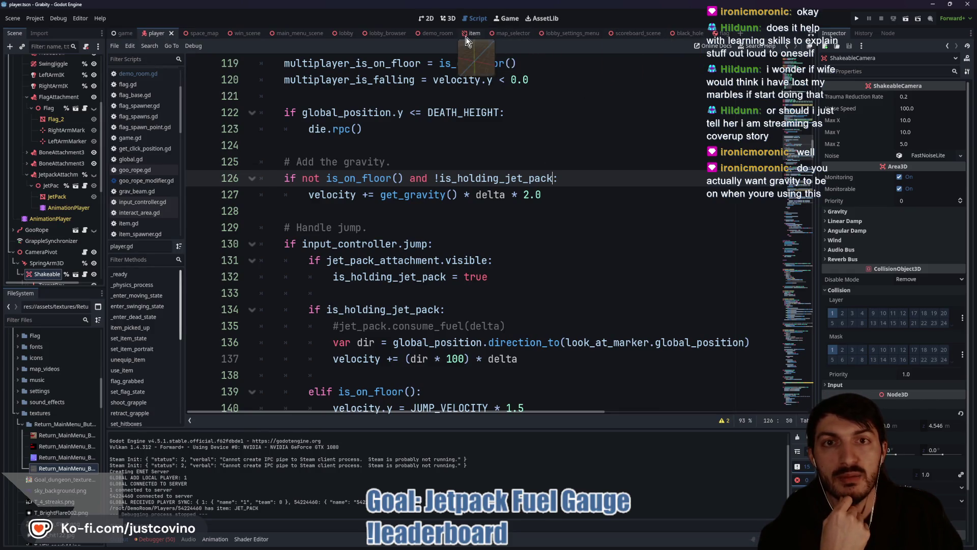
pyautogui.click(434, 33)
# Run the game, fly the red player on the jetpack without gravity, then stop it
pyautogui.press('F6')
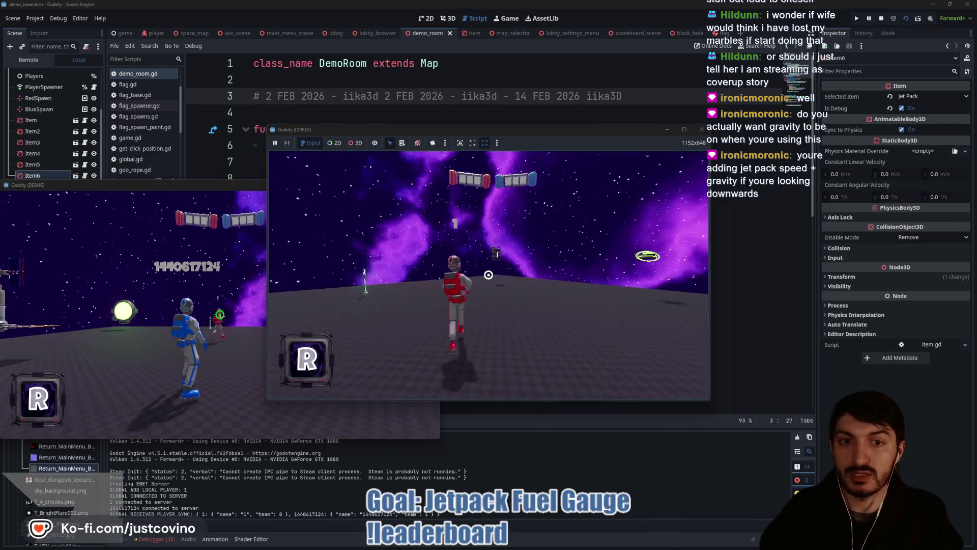
pyautogui.press('space')
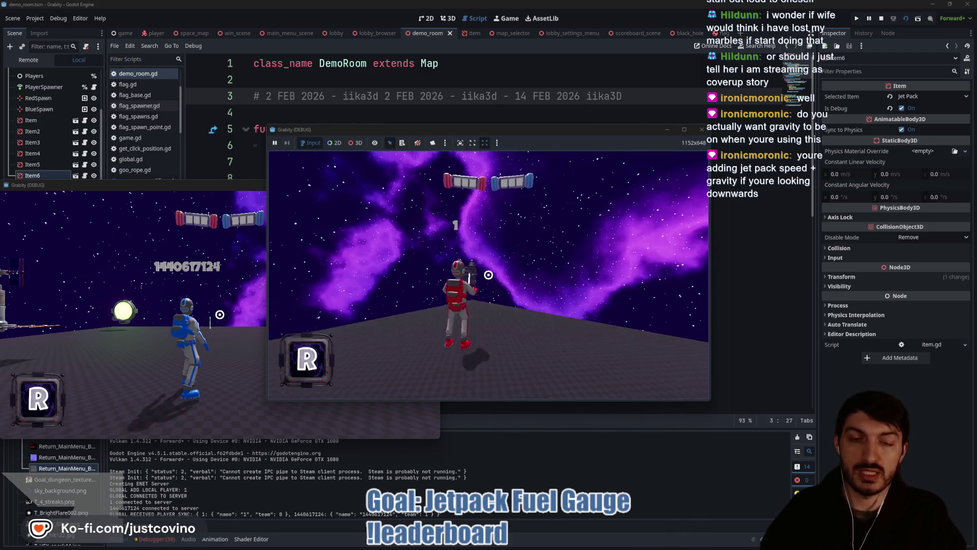
pyautogui.press('w')
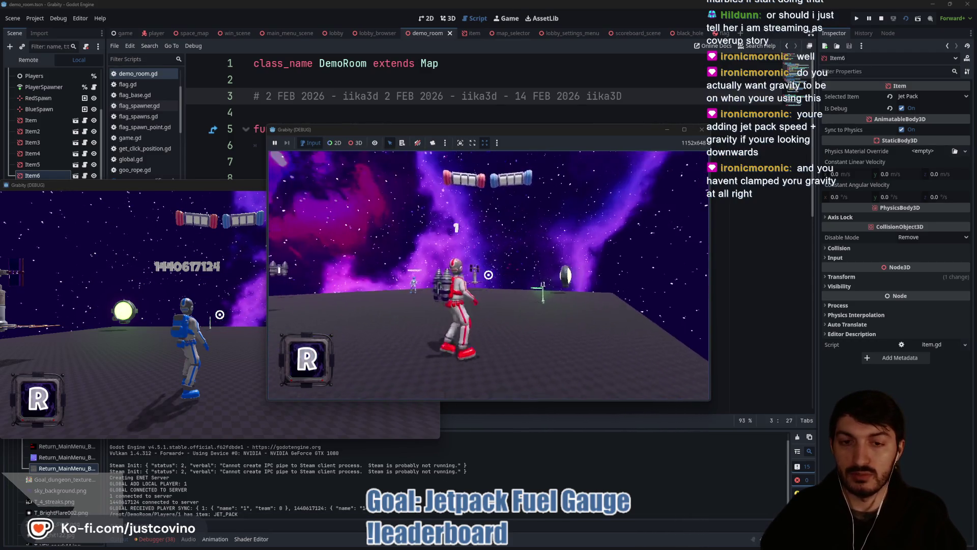
pyautogui.press('space')
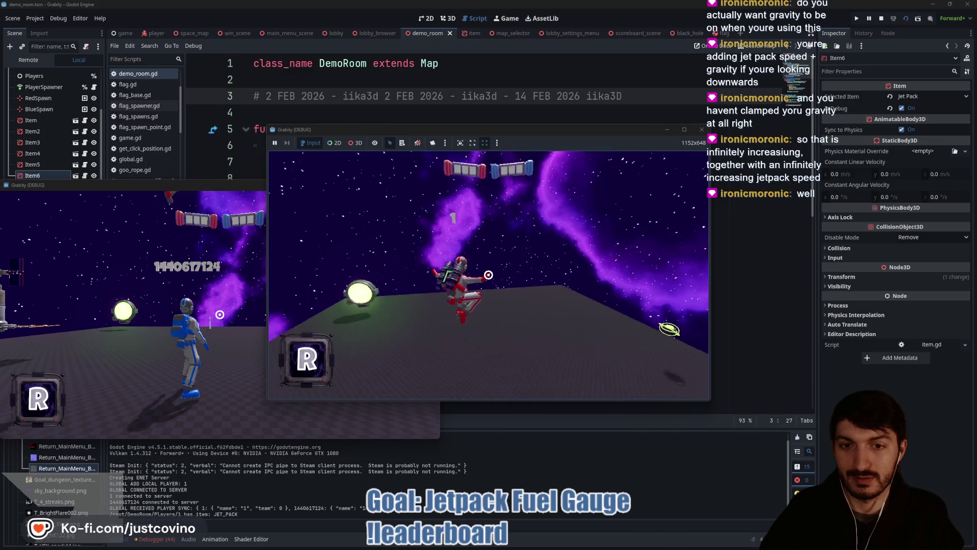
pyautogui.press('space')
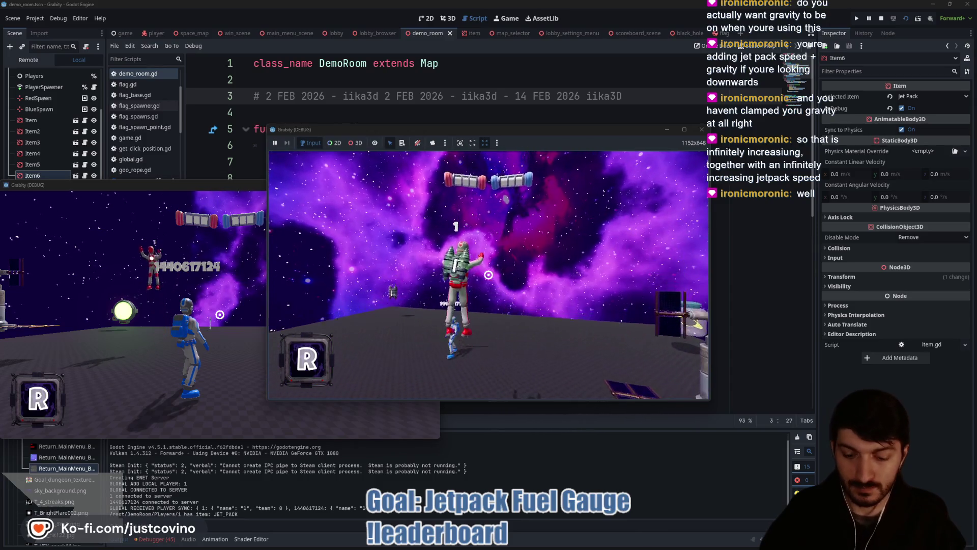
pyautogui.press('F8')
pyautogui.click(158, 33)
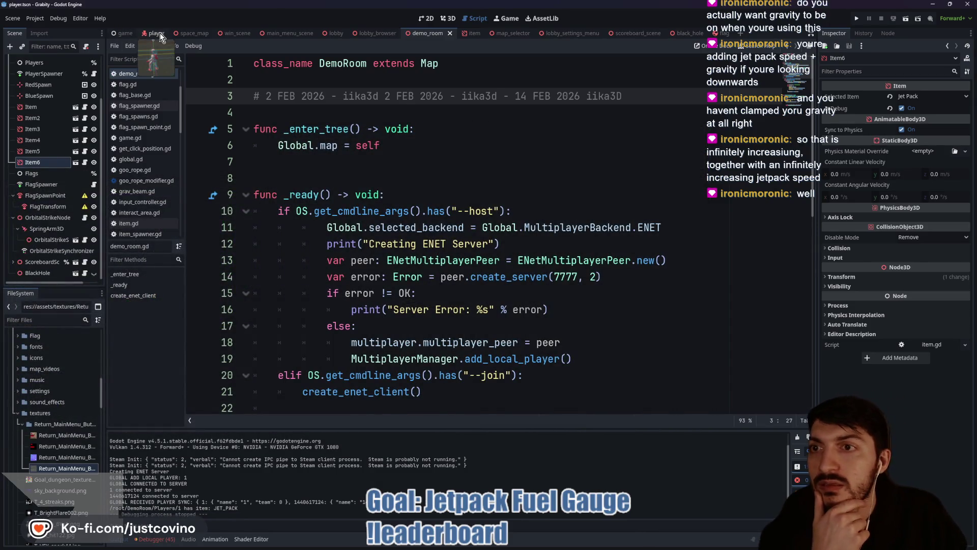
pyautogui.scroll(-1, 435, 301)
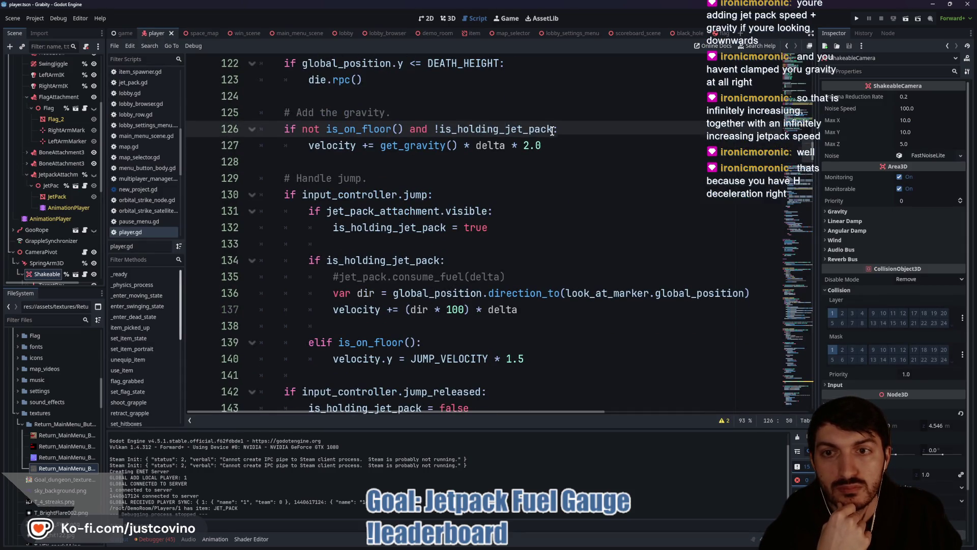
pyautogui.scroll(1, 520, 178)
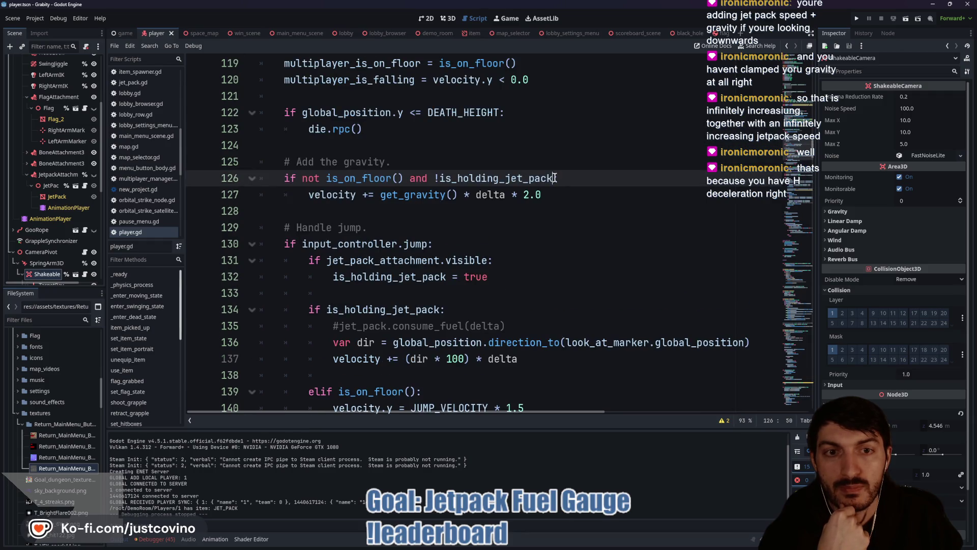
pyautogui.moveTo(553, 178)
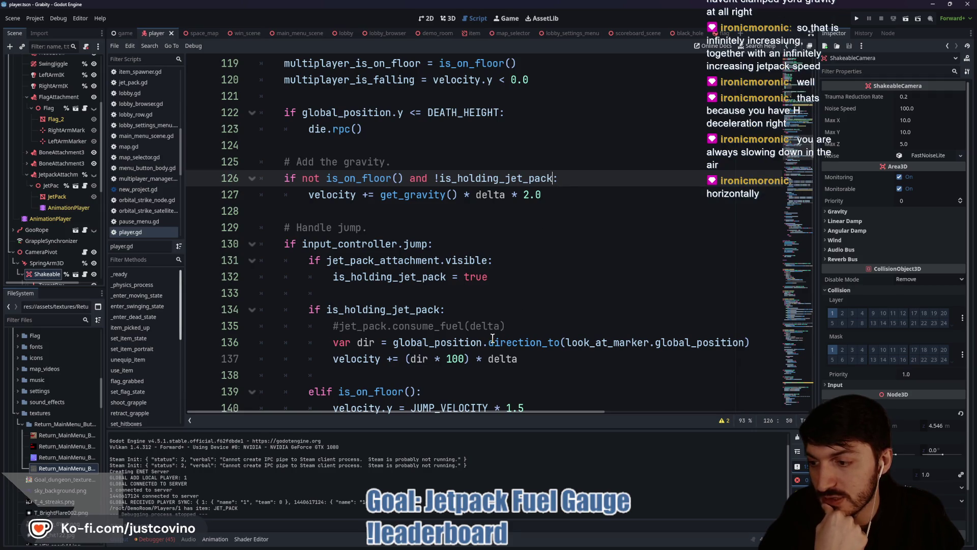
pyautogui.moveTo(492, 339)
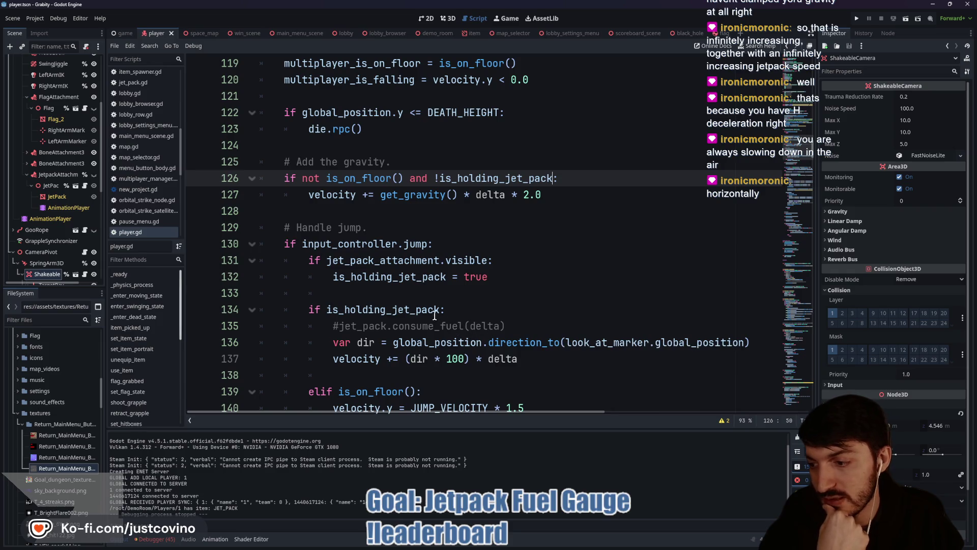
pyautogui.scroll(-6, 458, 244)
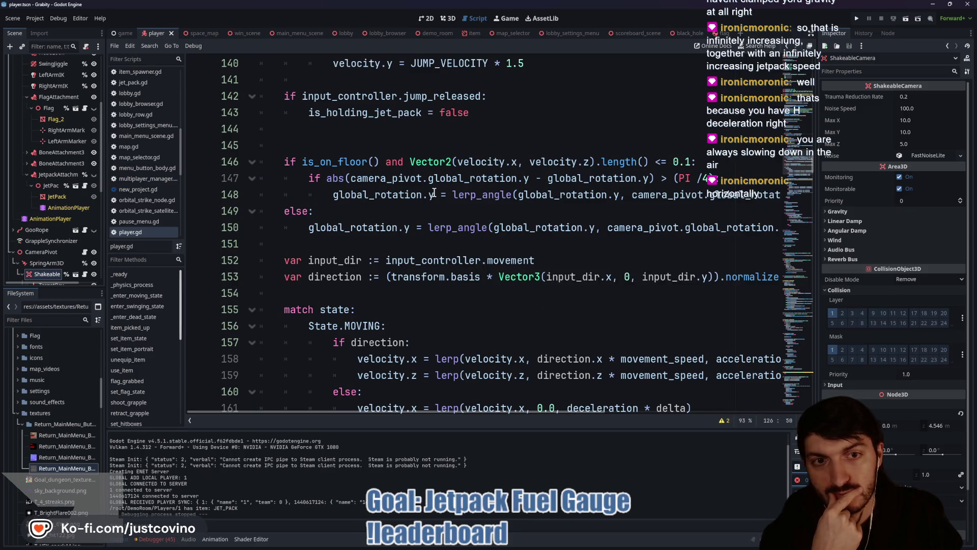
pyautogui.moveTo(434, 192)
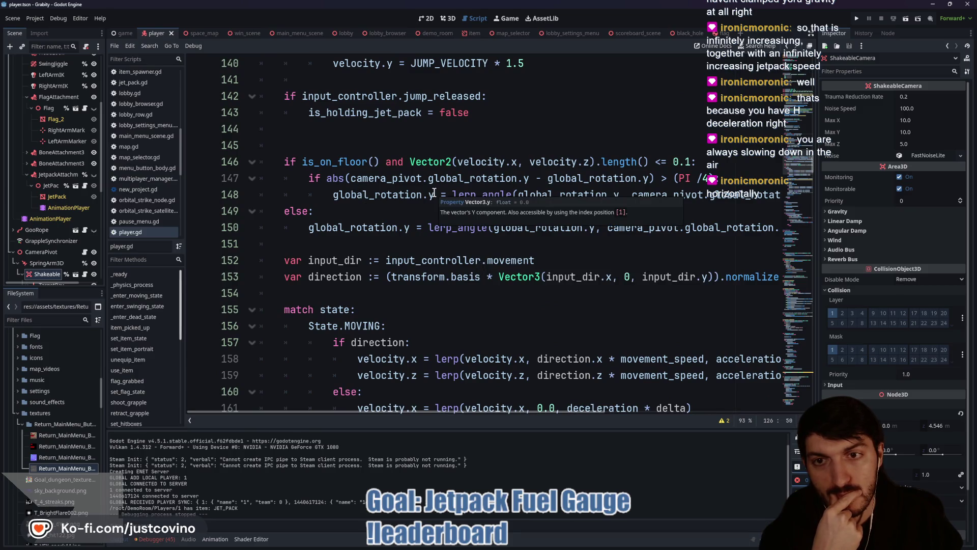
pyautogui.moveTo(398, 226)
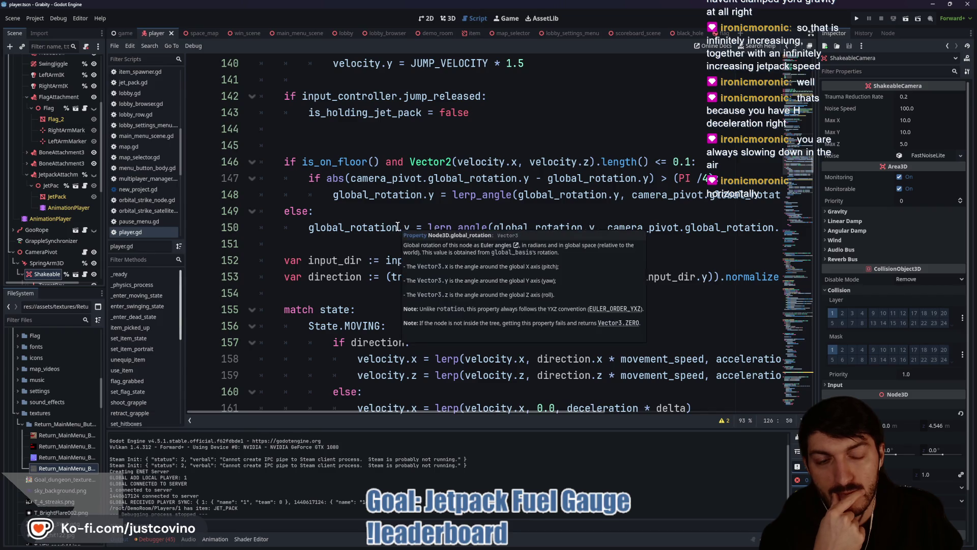
pyautogui.scroll(-7, 383, 256)
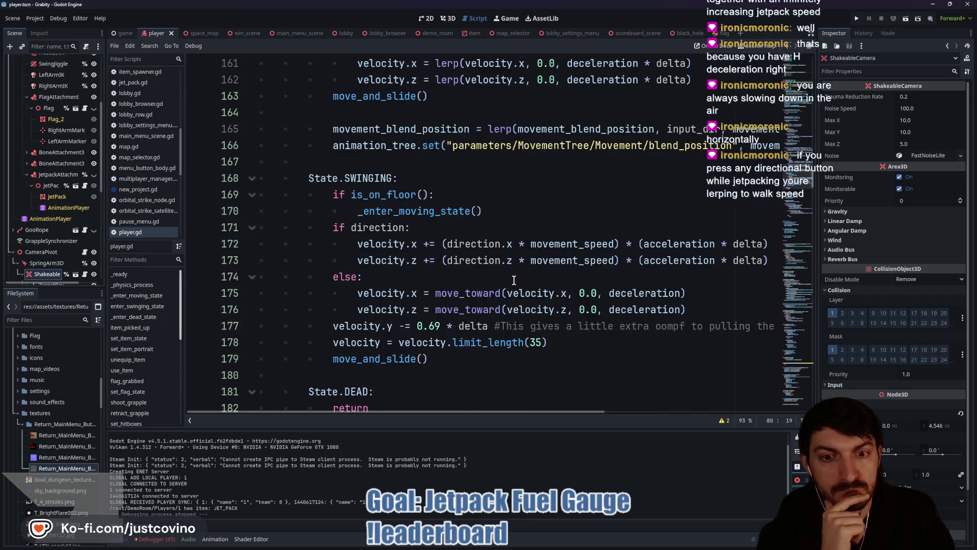
pyautogui.scroll(1, 514, 280)
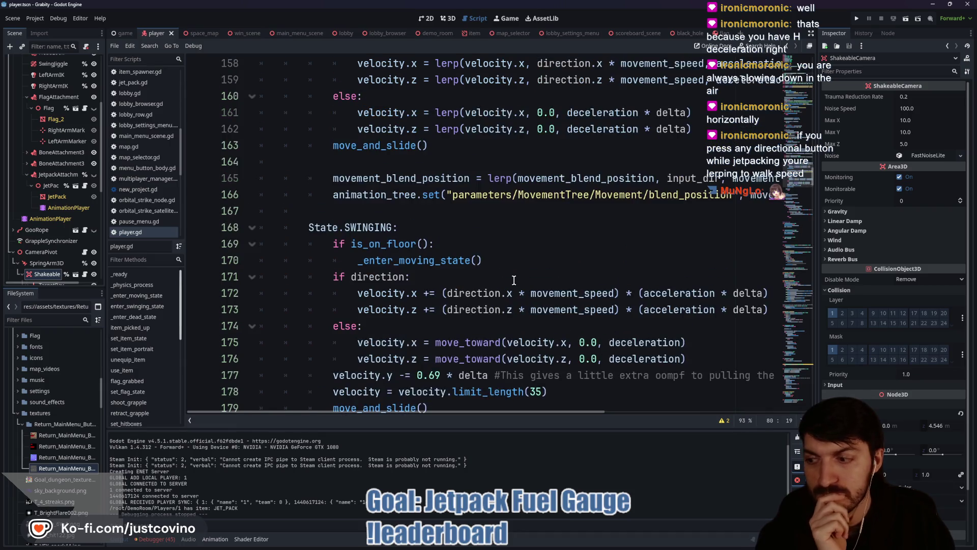
pyautogui.scroll(3, 514, 280)
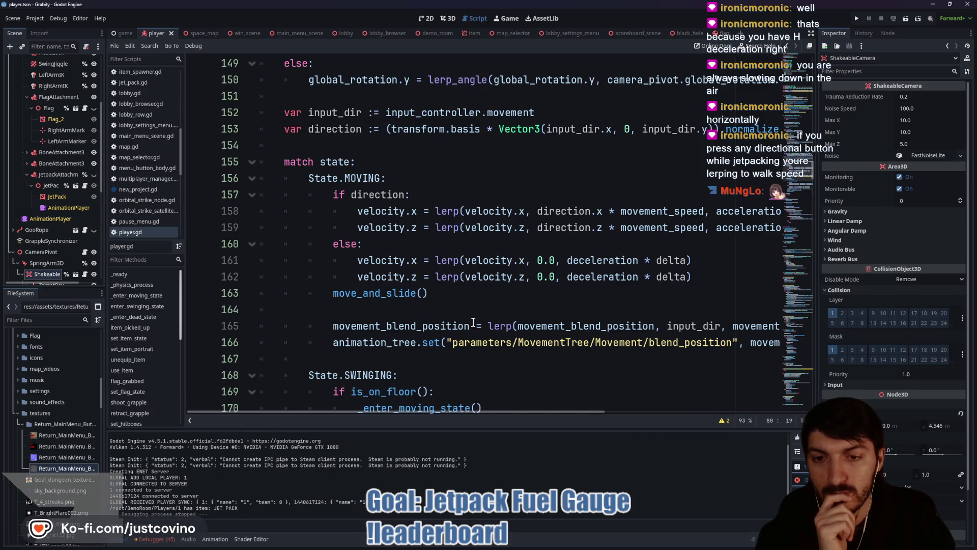
pyautogui.scroll(2, 490, 265)
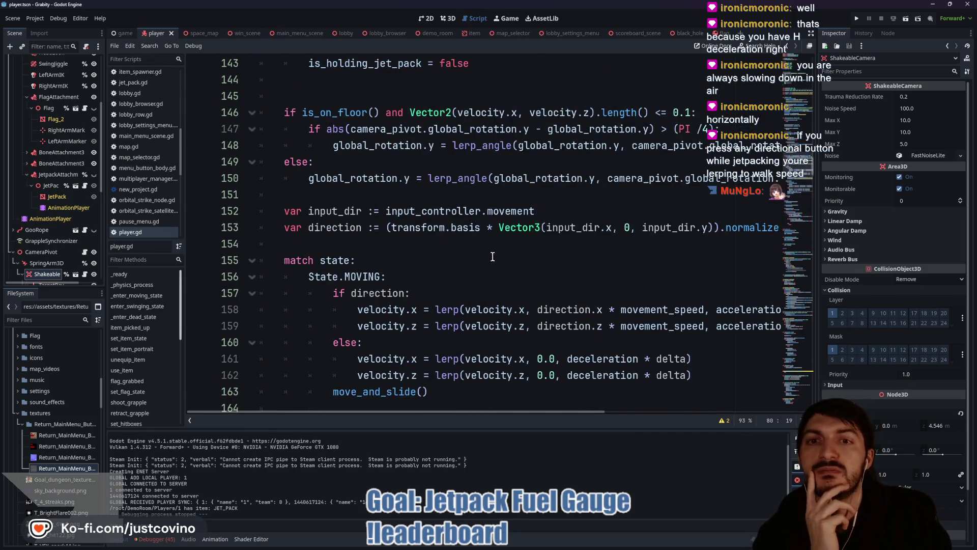
pyautogui.scroll(1, 486, 254)
pyautogui.scroll(1, 485, 253)
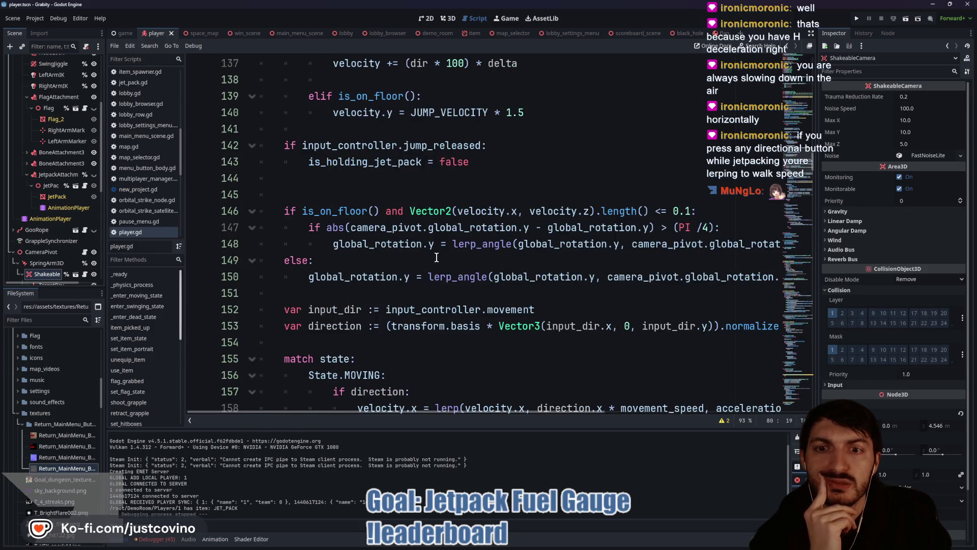
pyautogui.scroll(-20, 437, 258)
pyautogui.scroll(1, 437, 260)
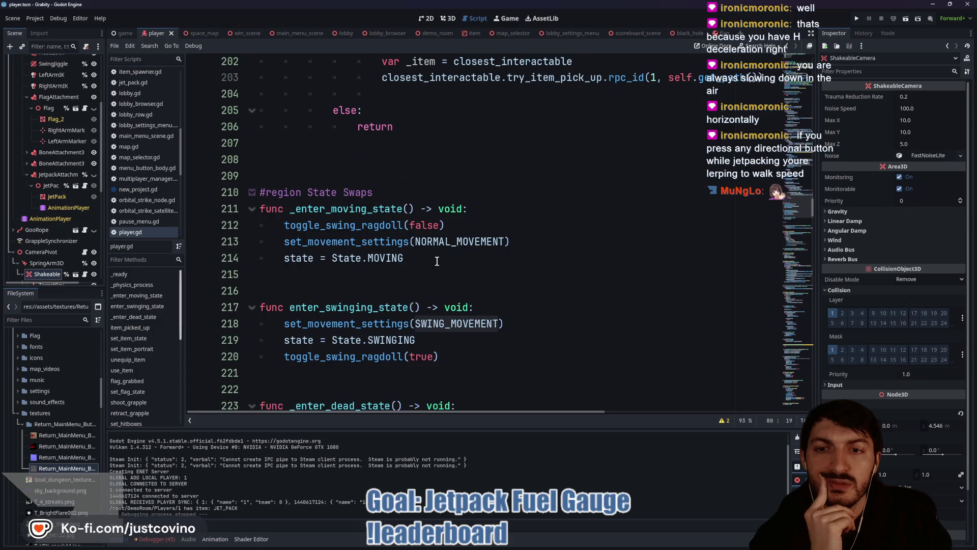
pyautogui.doubleClick(299, 241)
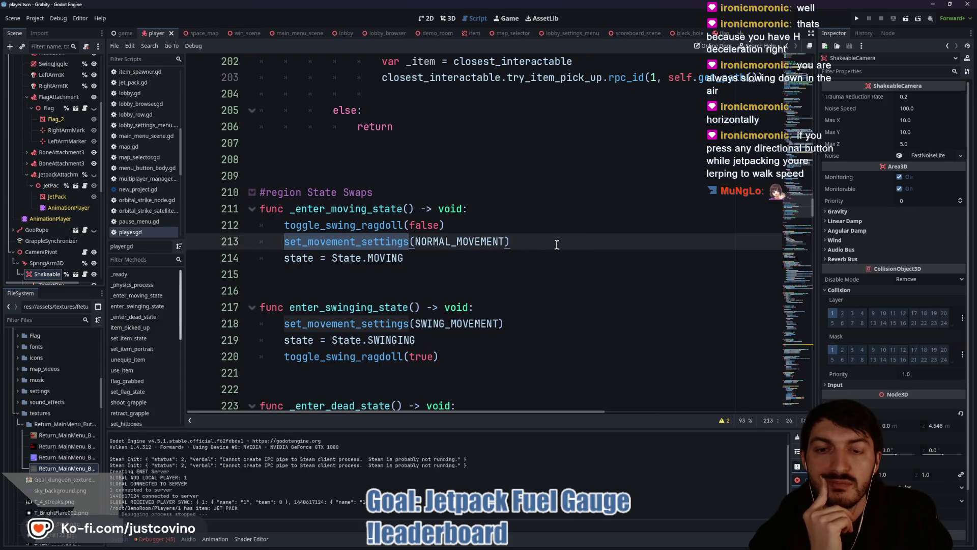
pyautogui.scroll(19, 550, 249)
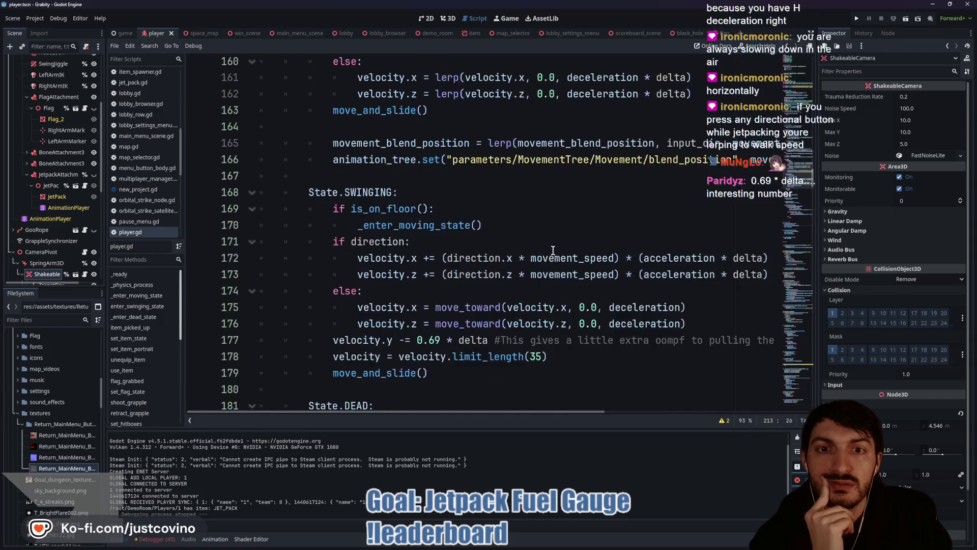
pyautogui.scroll(3, 556, 254)
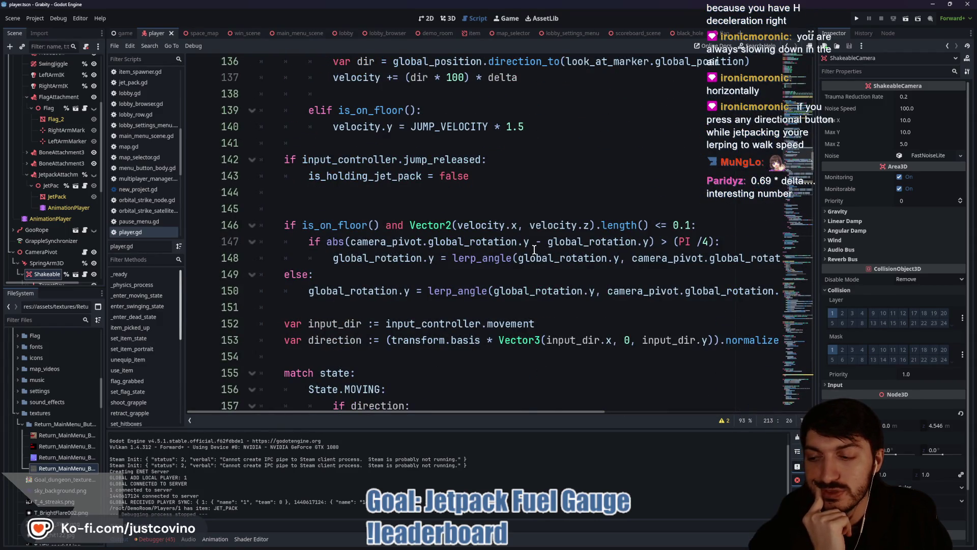
pyautogui.scroll(-1, 533, 250)
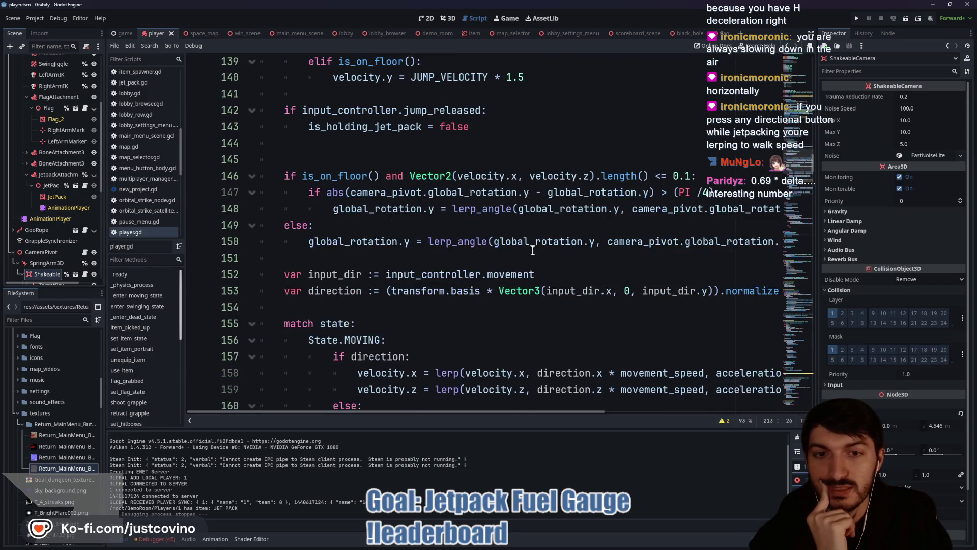
pyautogui.scroll(-3, 533, 250)
pyautogui.scroll(-4, 533, 250)
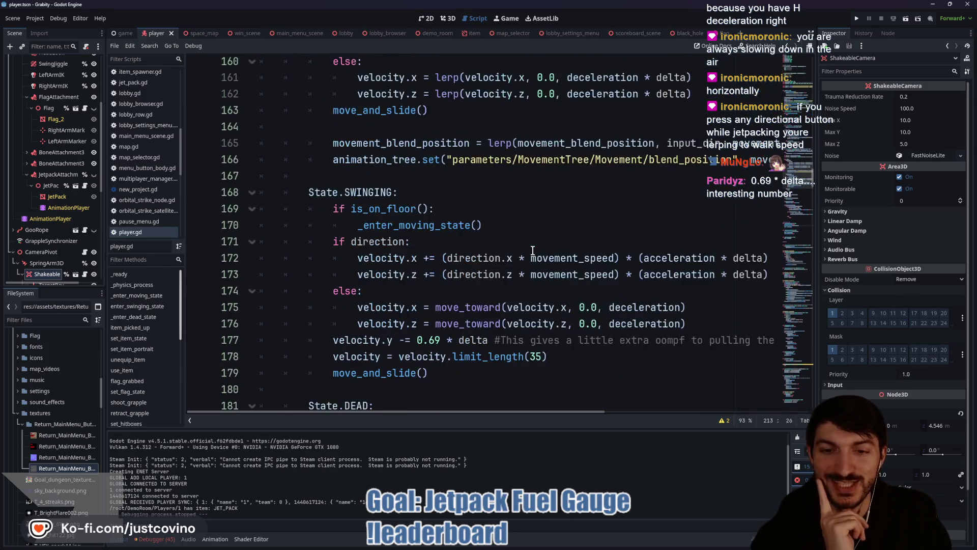
pyautogui.moveTo(416, 341); pyautogui.dragTo(487, 346)
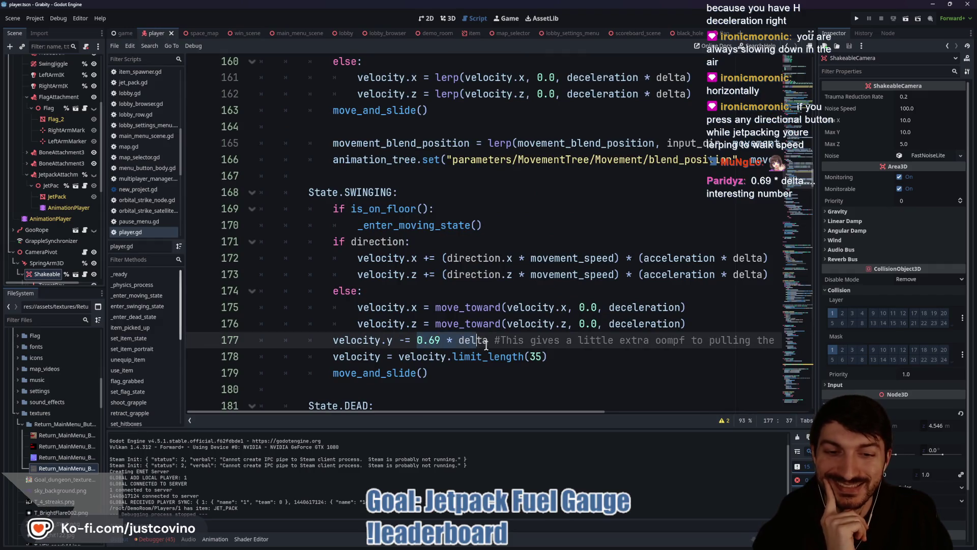
pyautogui.scroll(-1, 530, 323)
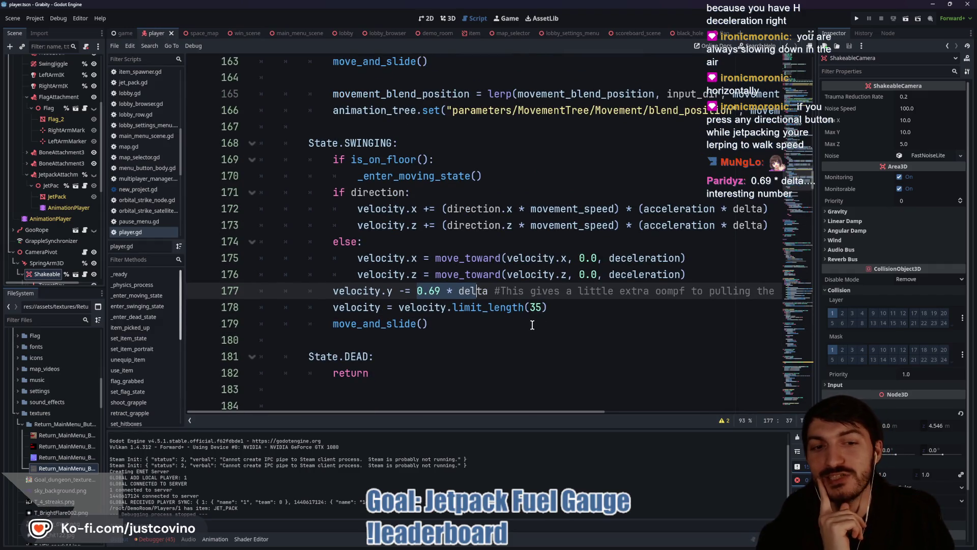
pyautogui.hscroll(3, 606, 324)
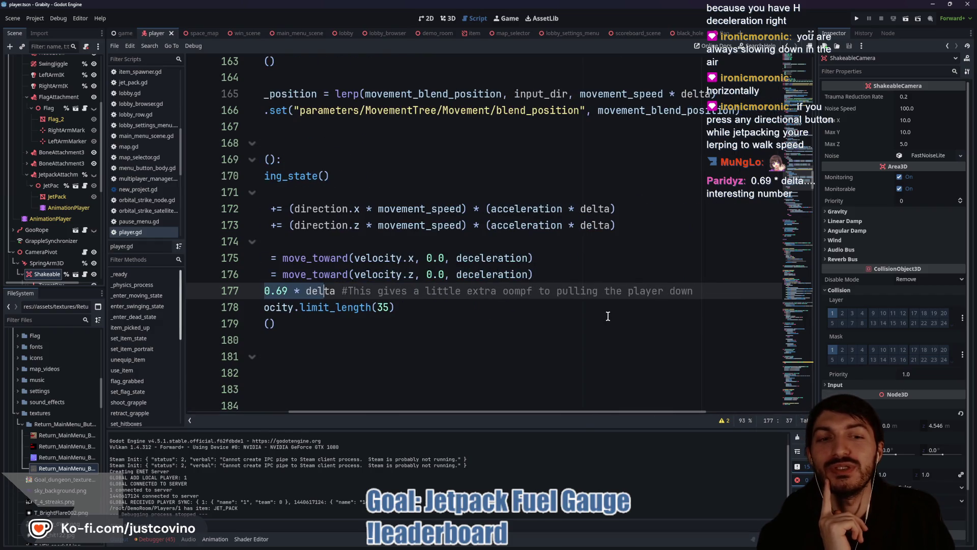
pyautogui.hscroll(-3, 608, 316)
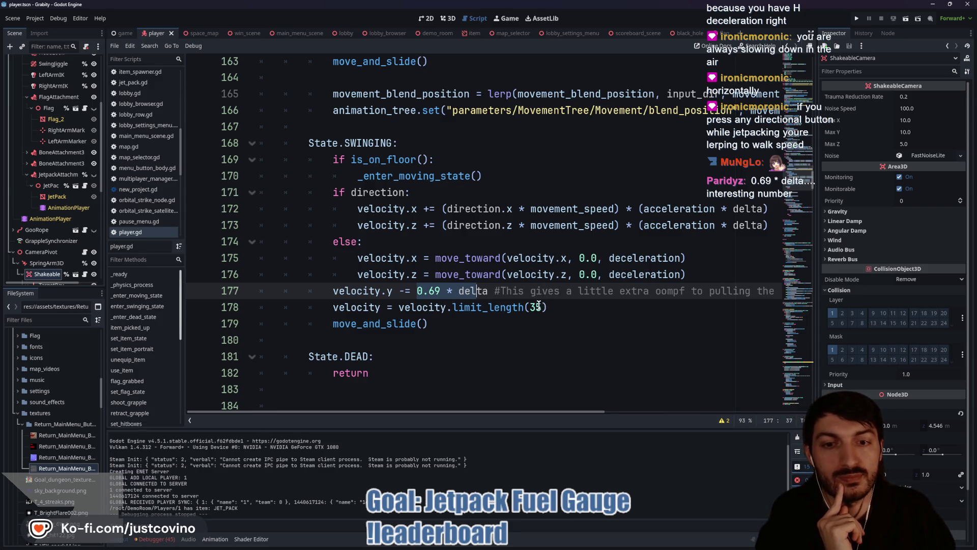
pyautogui.scroll(20, 517, 318)
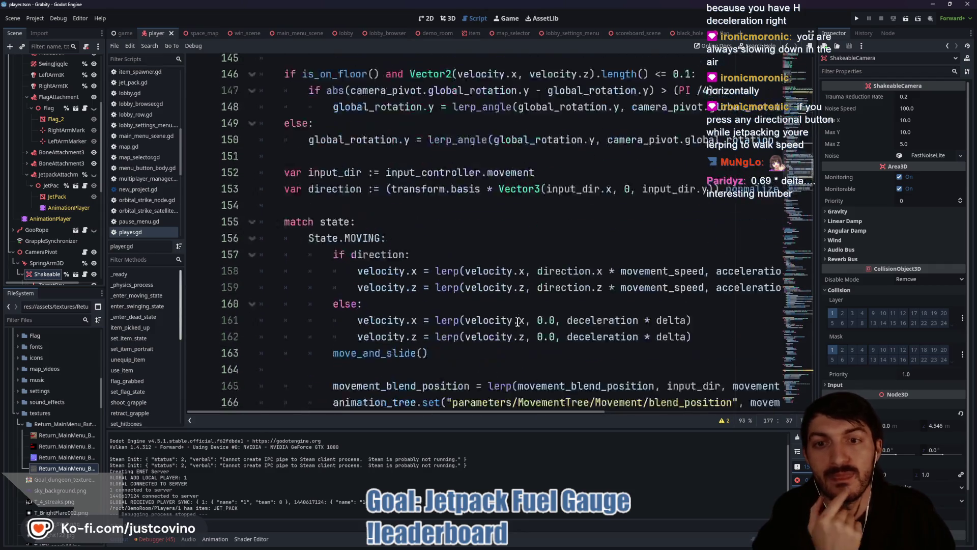
pyautogui.scroll(6, 505, 319)
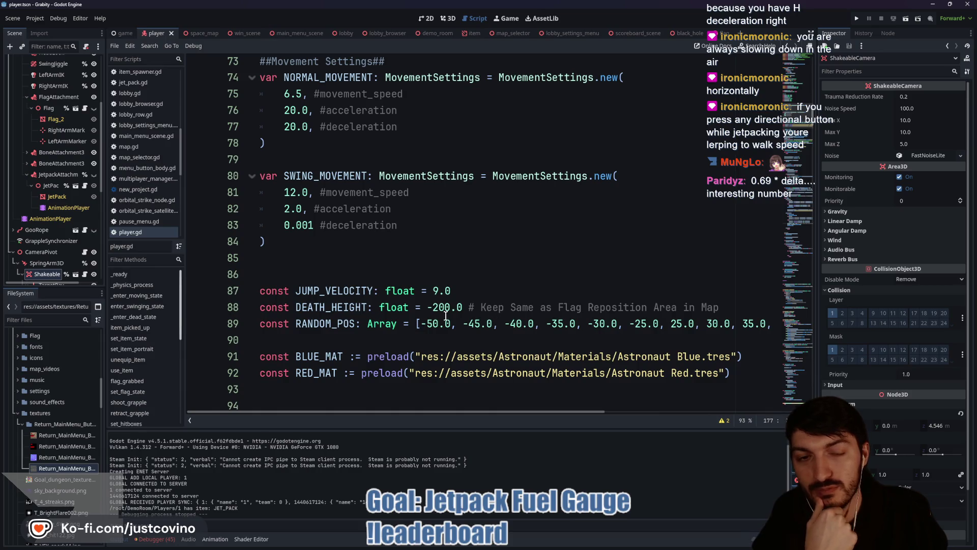
pyautogui.scroll(1, 416, 272)
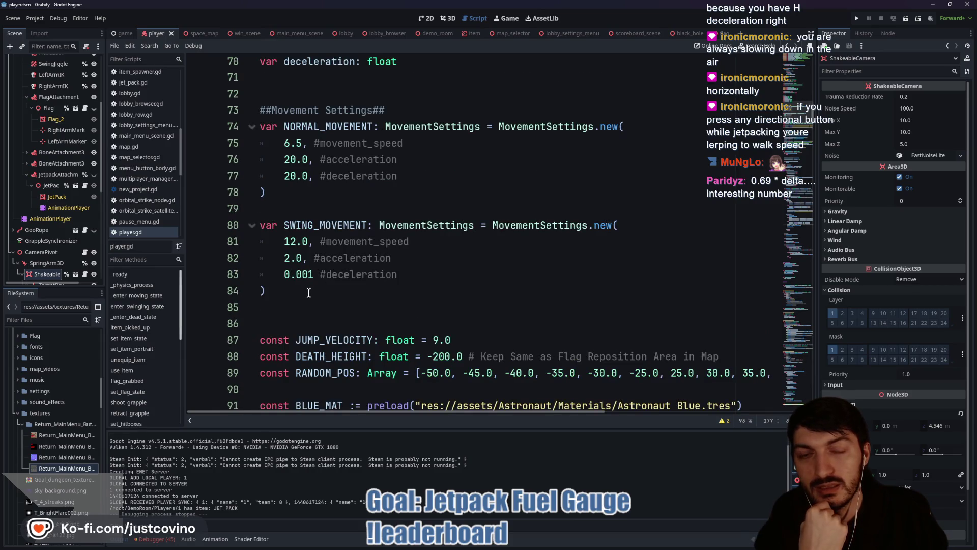
pyautogui.click(276, 310)
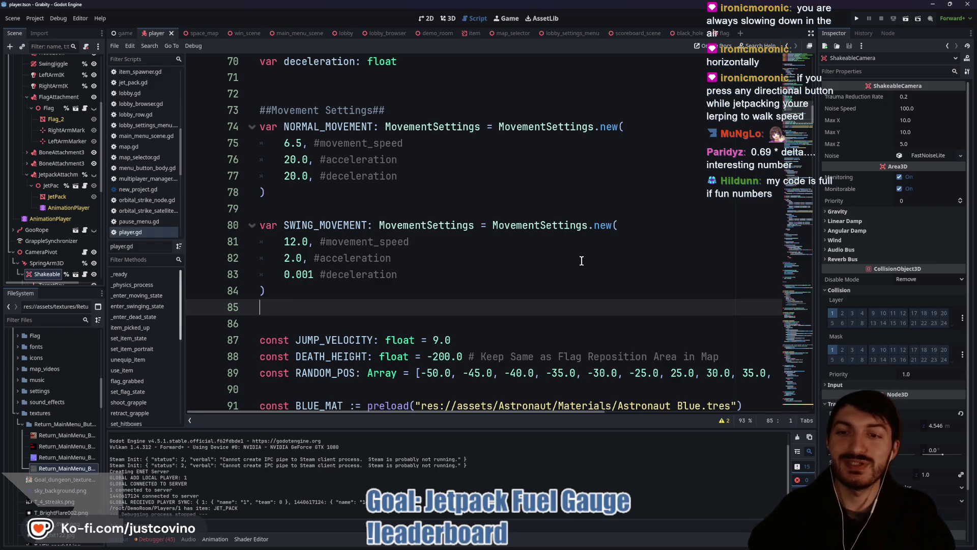
# Add a 'JET_PACK_MOVEMENT: MovementSettings = MovementSettings.new()' block with arguments on separate lines
pyautogui.press('Return')
pyautogui.write('var JET_PAC')
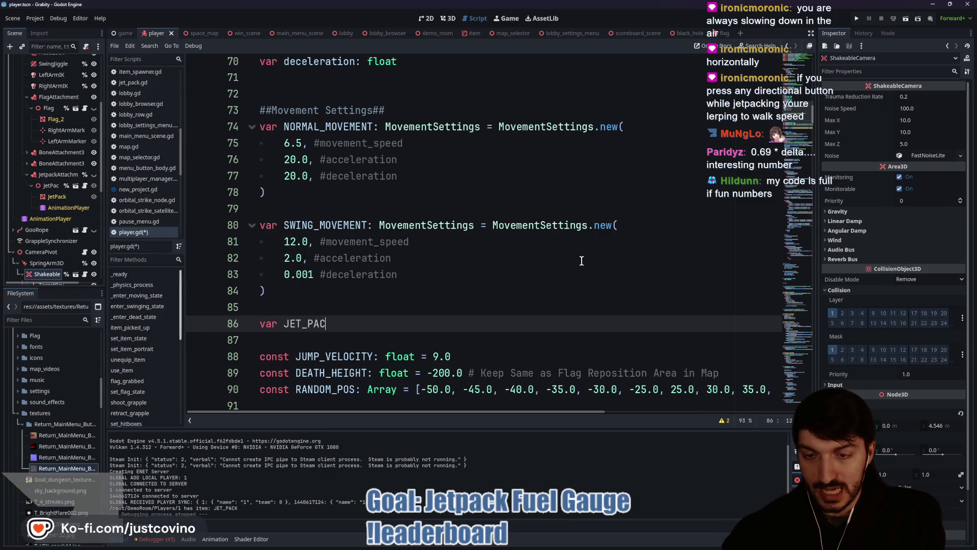
pyautogui.write('K_MOV')
pyautogui.write('EMENT:')
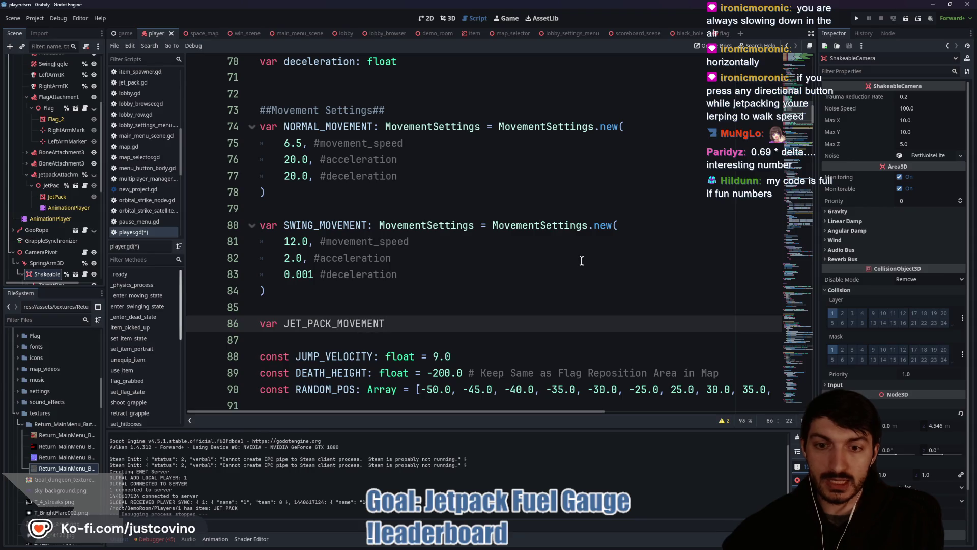
pyautogui.write(' MovementSettings')
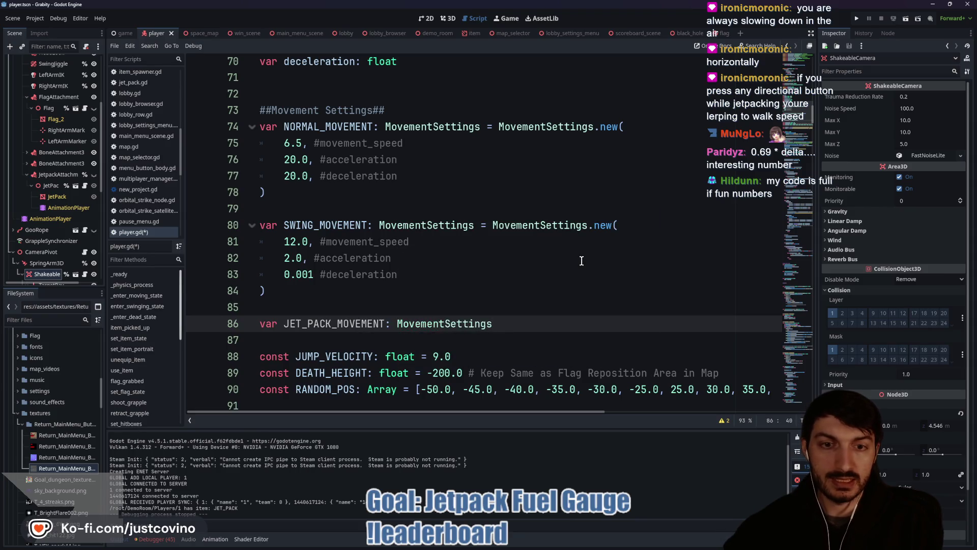
pyautogui.write(' = Movement')
pyautogui.press('Return')
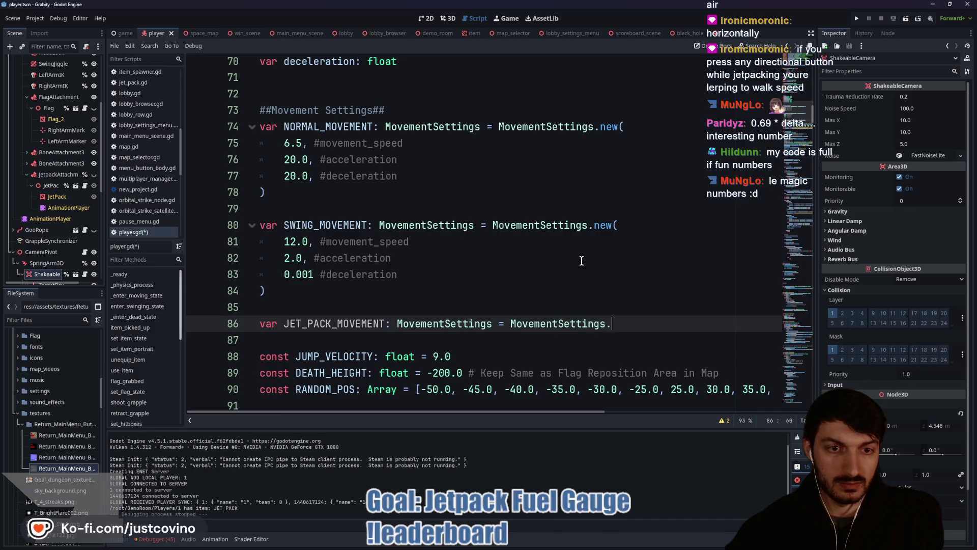
pyautogui.write('.new(')
pyautogui.press('Return')
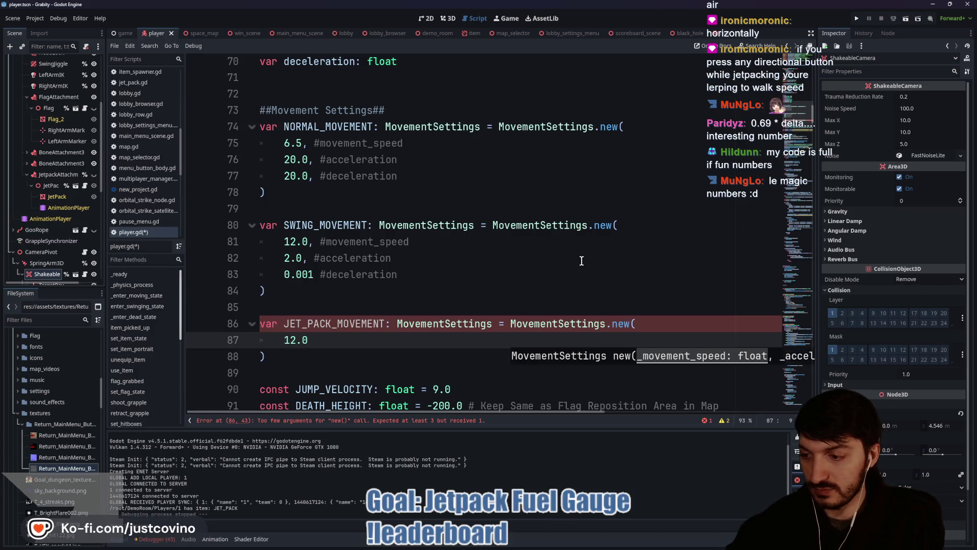
pyautogui.write(',')
pyautogui.press('Return')
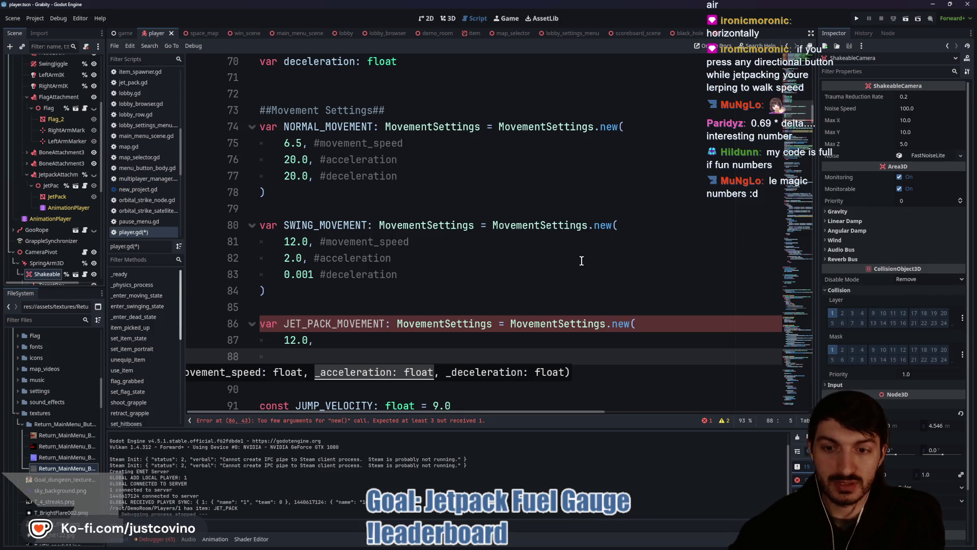
pyautogui.write('2.0,')
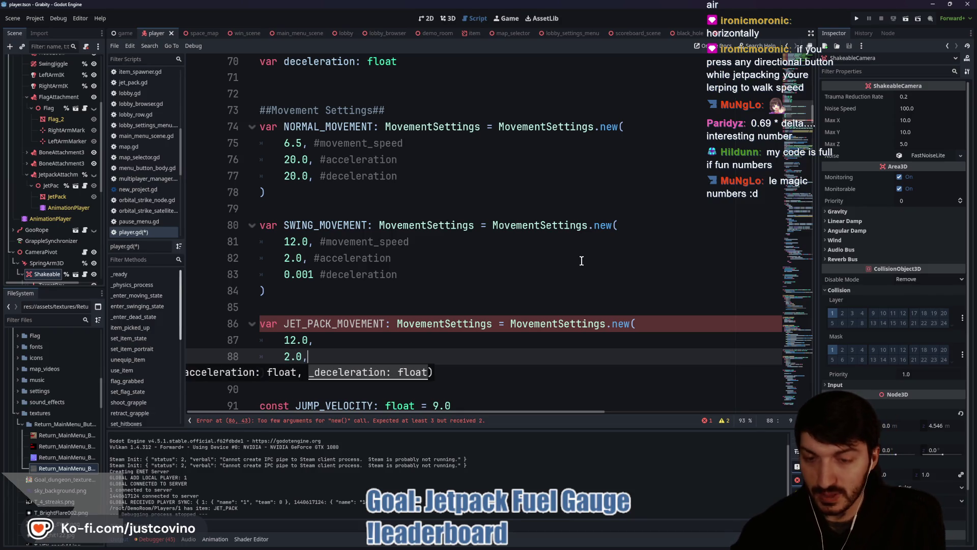
pyautogui.press('Return')
pyautogui.write('0.001')
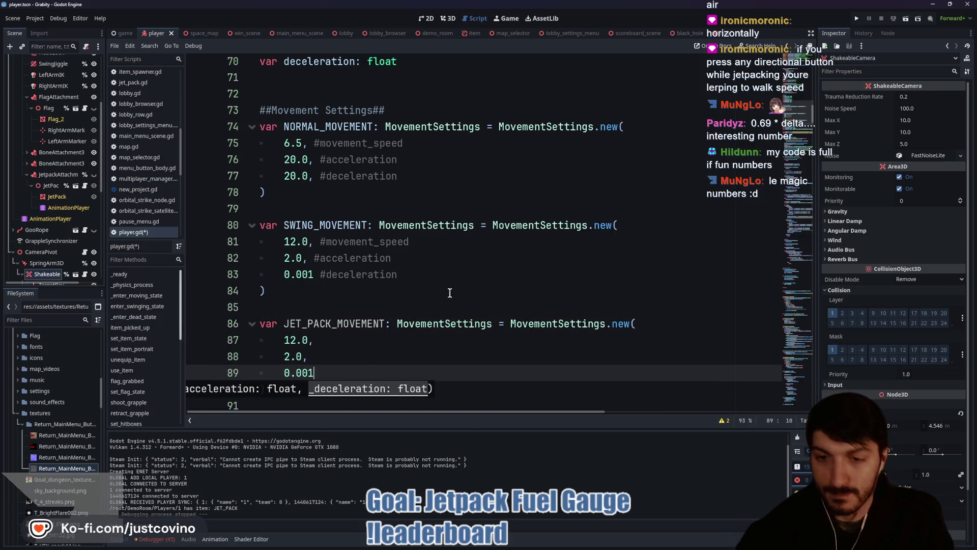
pyautogui.hotkey('ctrl', 's')
# Set its arguments to speed 12.0, acceleration 10.0 and deceleration 0.001
pyautogui.press('Up')
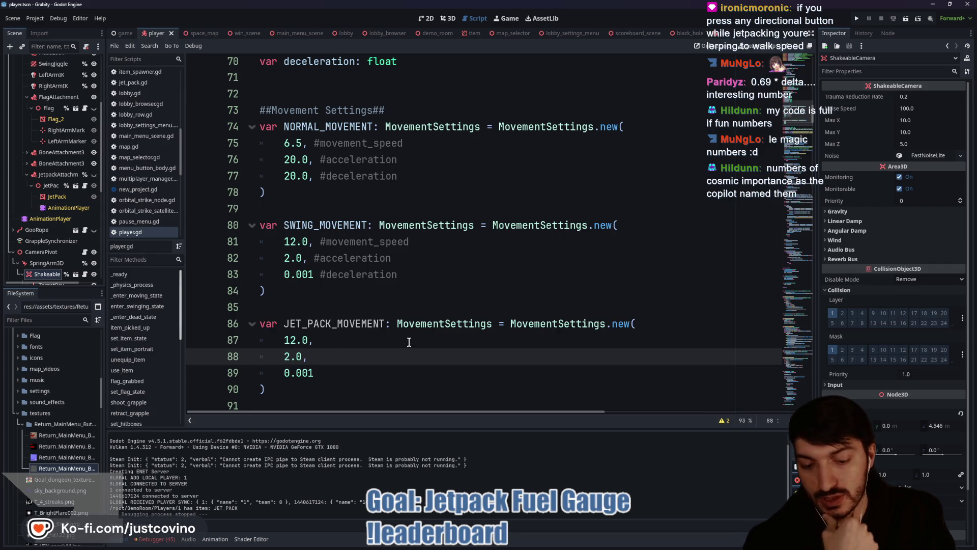
pyautogui.press('BackSpace')
pyautogui.write('4')
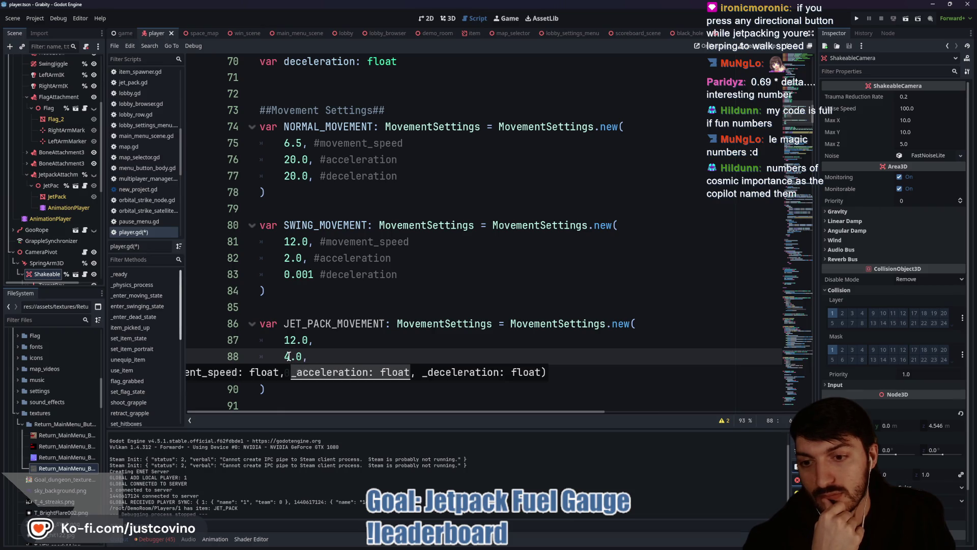
pyautogui.press('Escape')
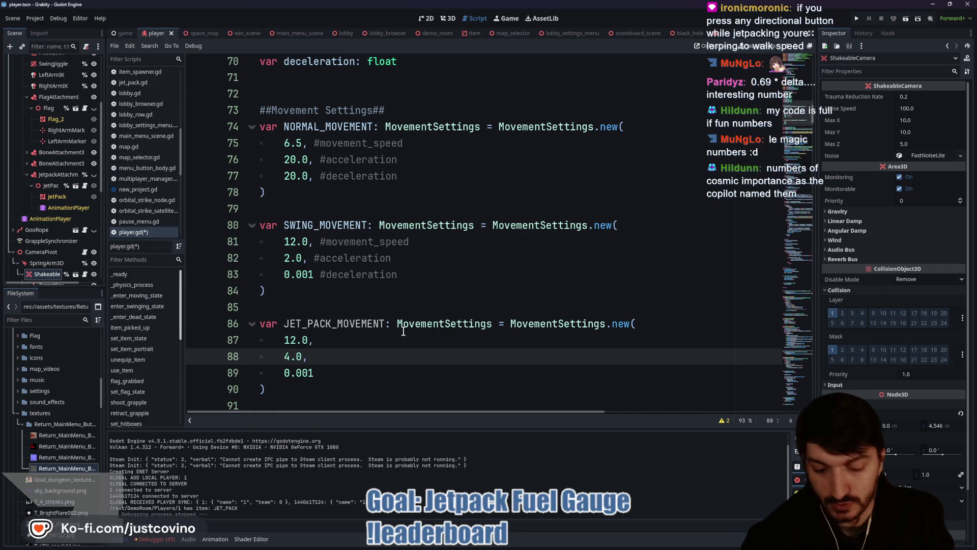
pyautogui.write('10')
pyautogui.click(322, 345)
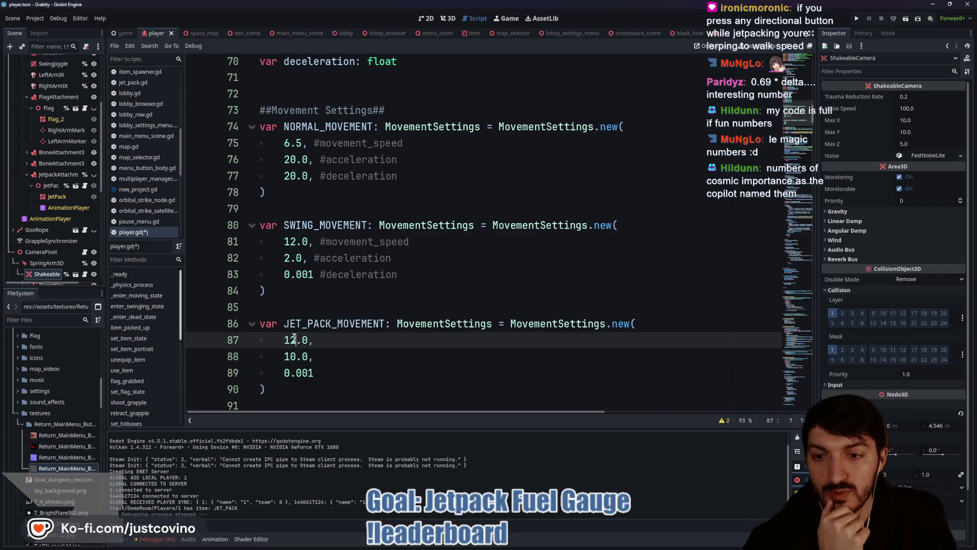
pyautogui.press('Home')
pyautogui.hotkey('shift', 'Right')
pyautogui.hotkey('shift', 'Right')
pyautogui.write('24')
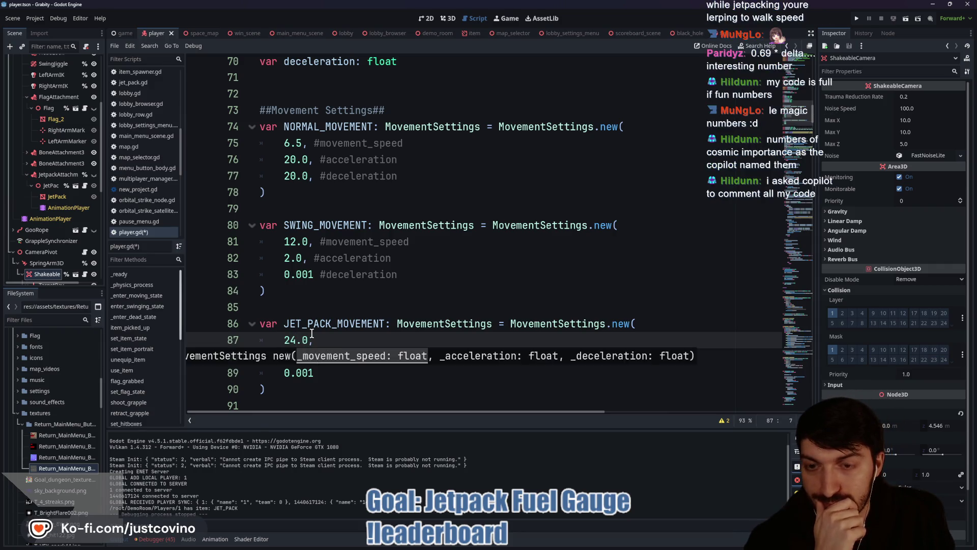
pyautogui.write('12')
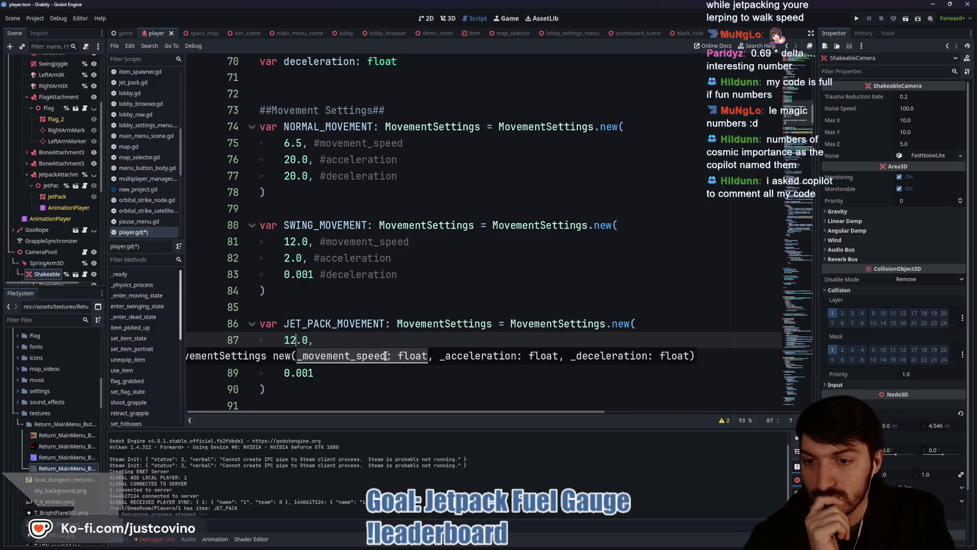
pyautogui.click(339, 347)
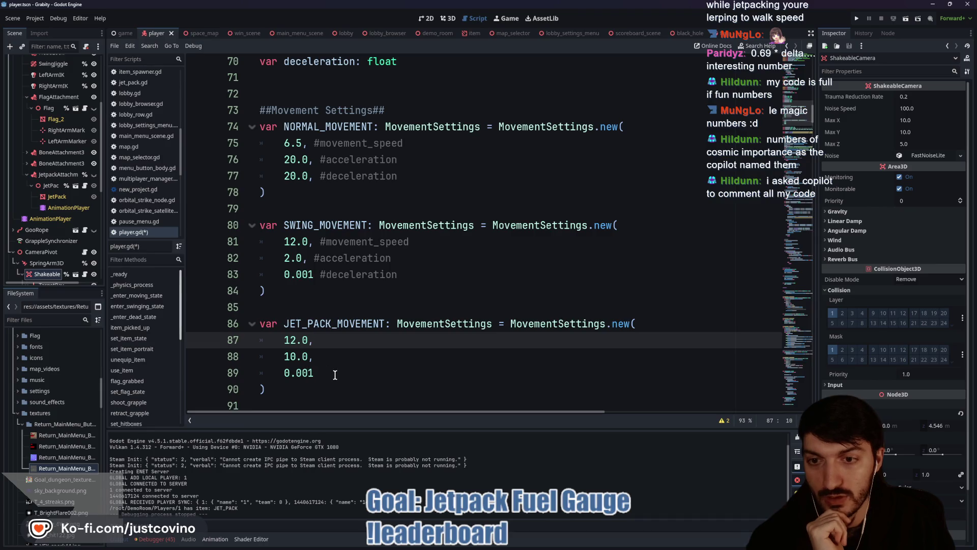
pyautogui.scroll(-10, 343, 375)
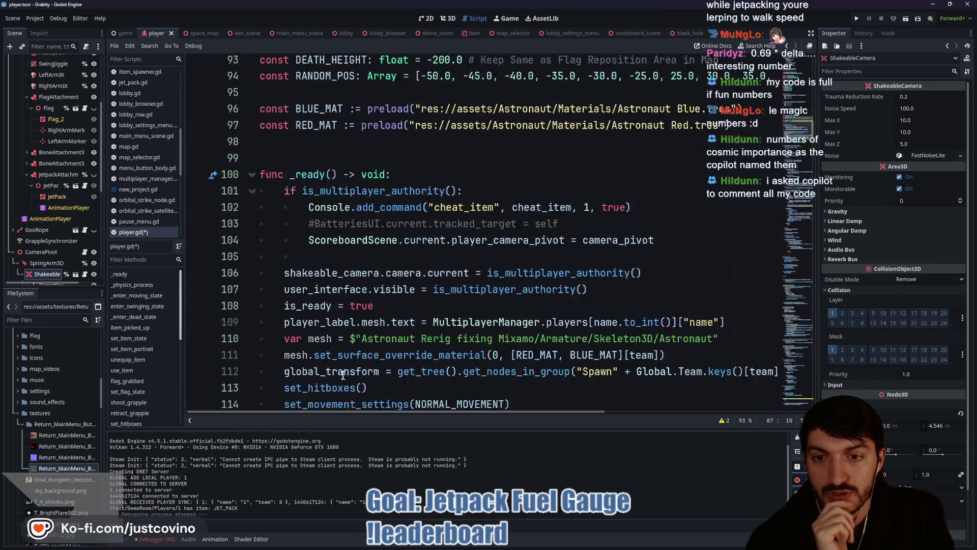
pyautogui.scroll(3, 394, 352)
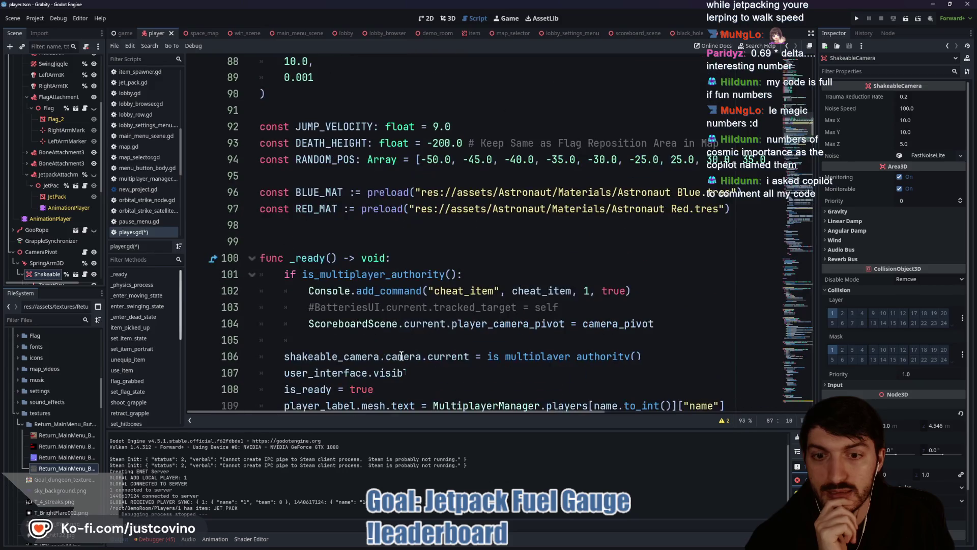
pyautogui.scroll(-10, 397, 354)
pyautogui.scroll(-2, 400, 355)
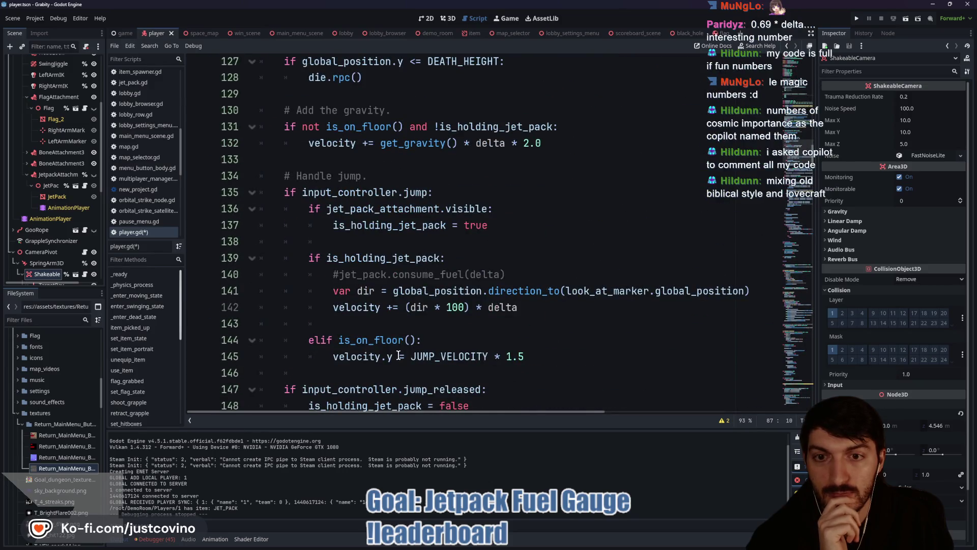
pyautogui.scroll(-10, 399, 355)
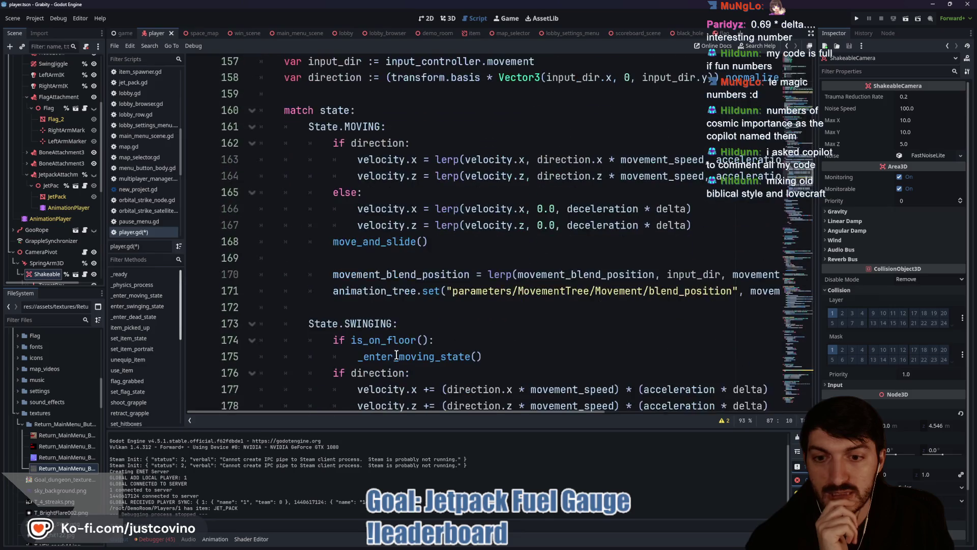
pyautogui.scroll(-18, 396, 355)
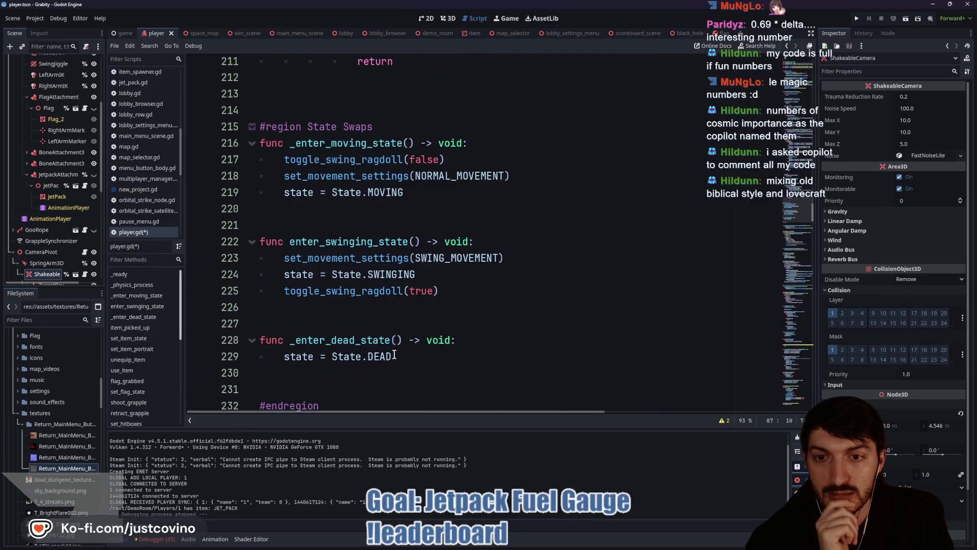
pyautogui.doubleClick(330, 261)
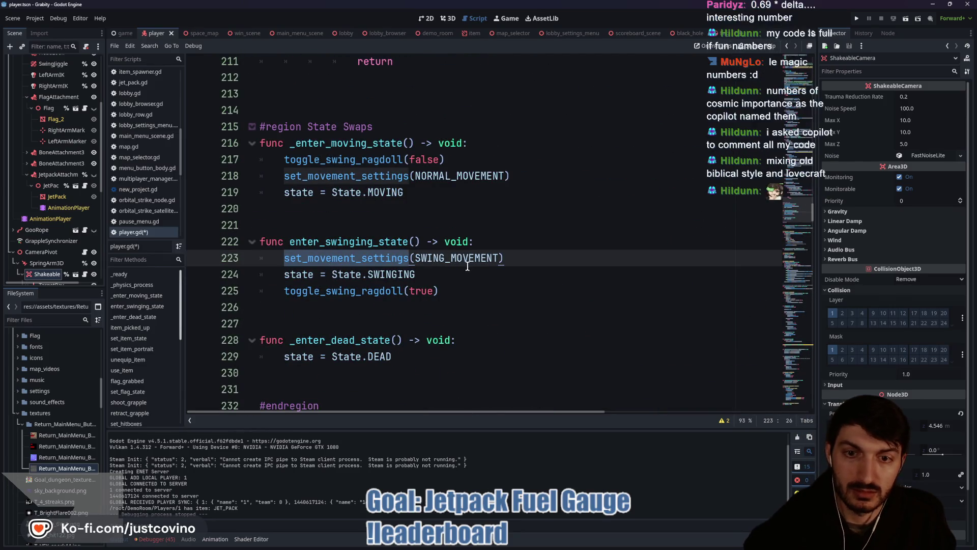
pyautogui.keyDown('ctrl'); pyautogui.click(362, 257); pyautogui.keyUp('ctrl')
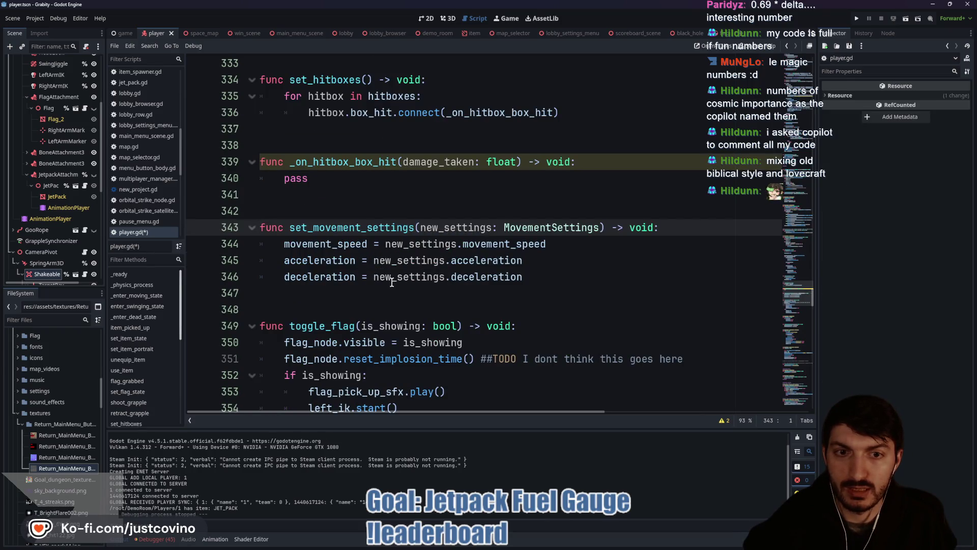
pyautogui.scroll(20, 358, 302)
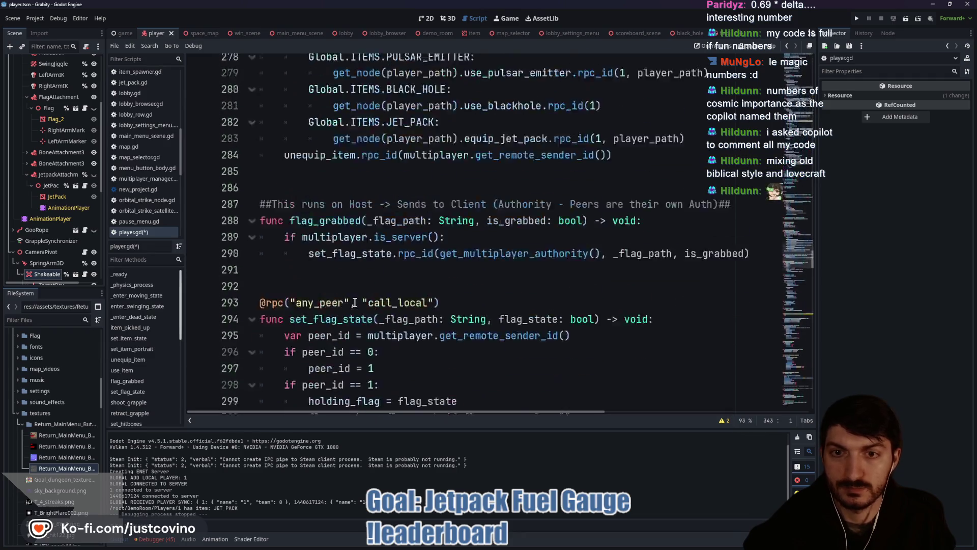
pyautogui.scroll(15, 355, 303)
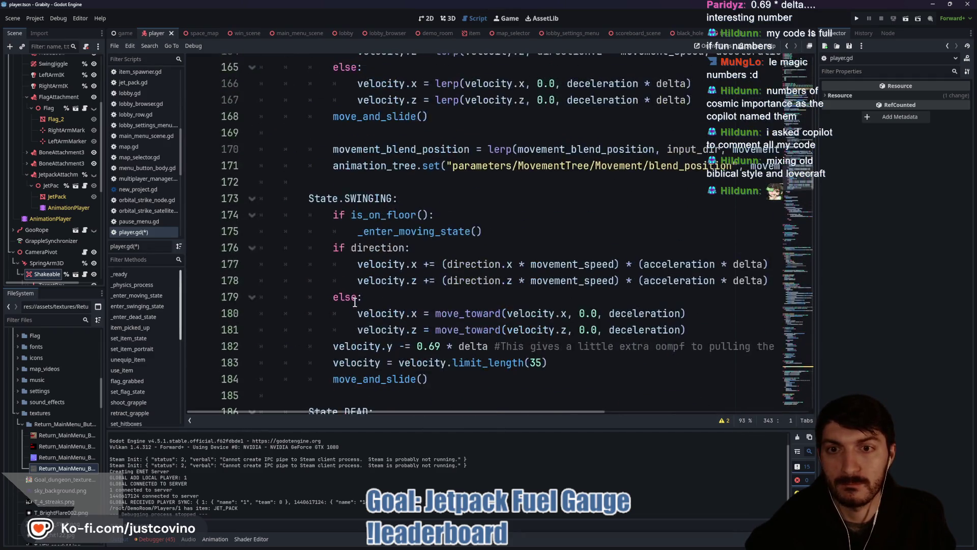
pyautogui.scroll(6, 355, 303)
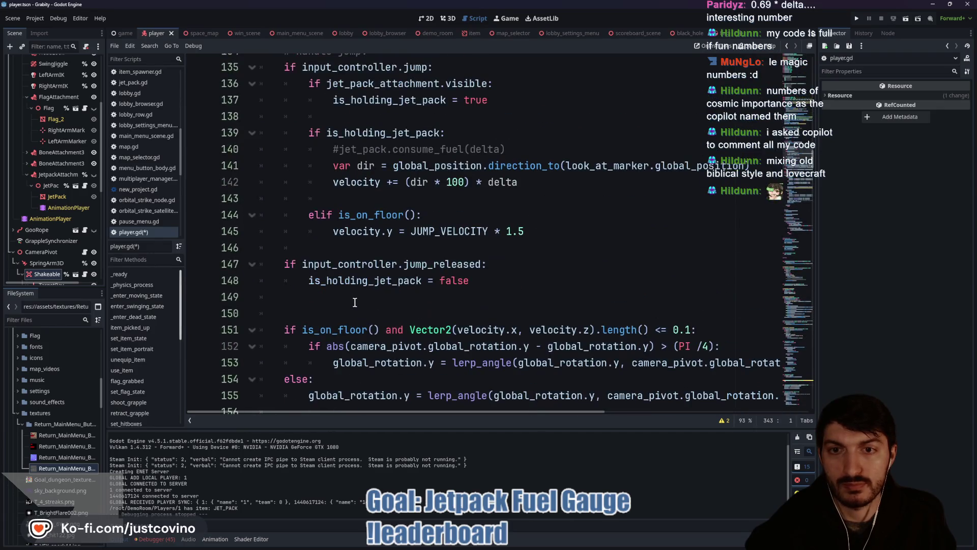
pyautogui.scroll(1, 355, 302)
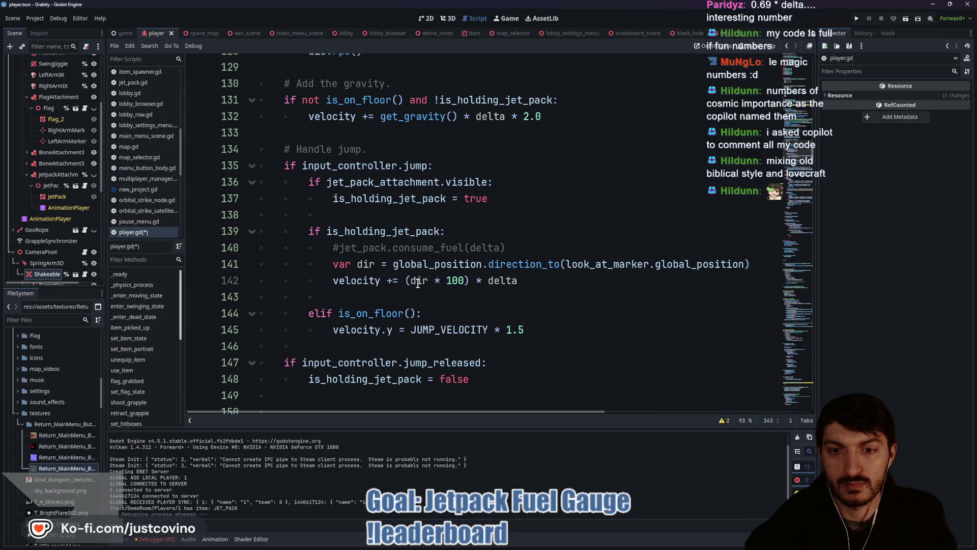
pyautogui.moveTo(418, 283)
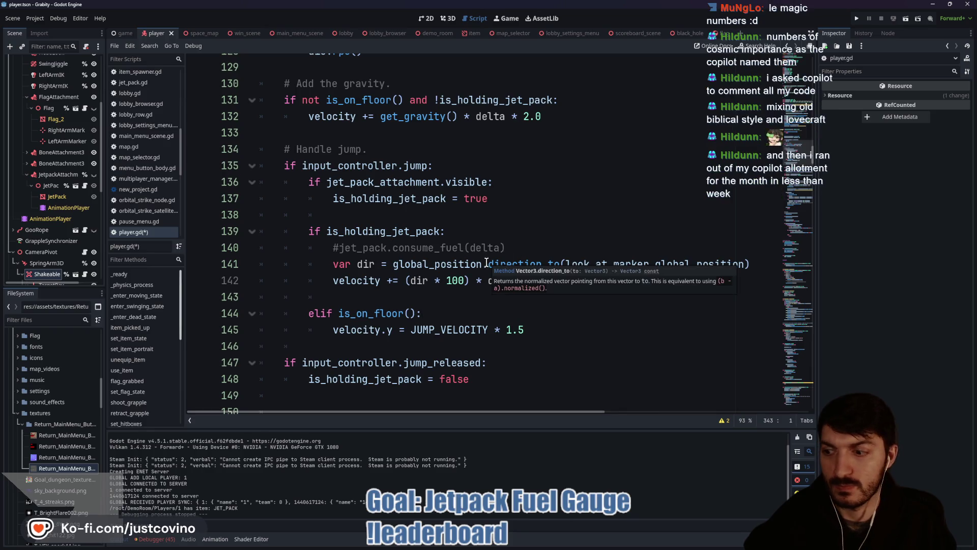
pyautogui.scroll(6, 407, 278)
pyautogui.scroll(12, 407, 277)
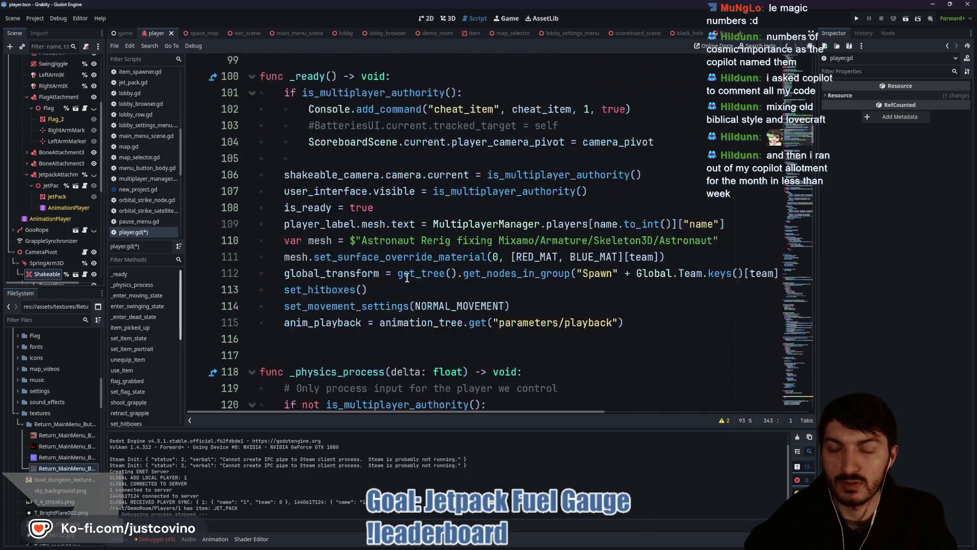
pyautogui.scroll(-3, 407, 278)
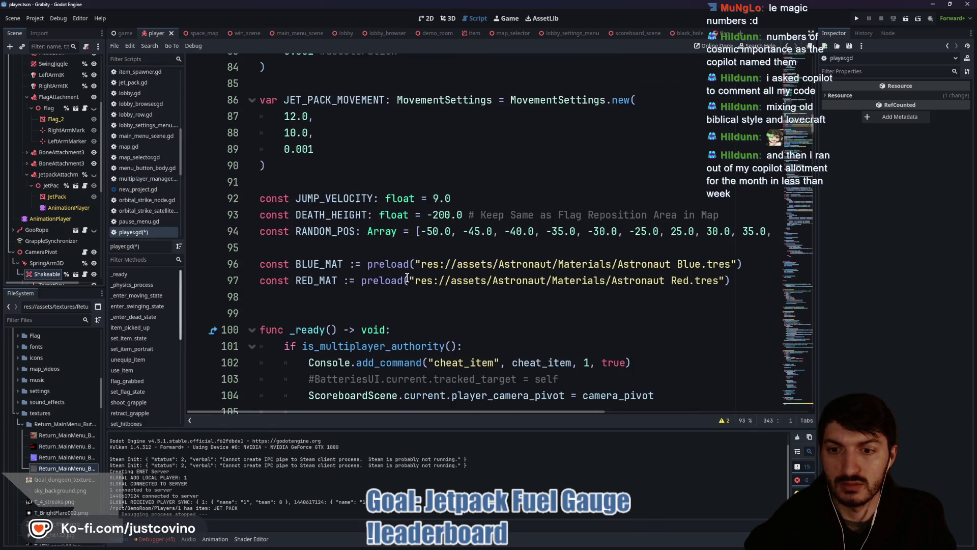
pyautogui.scroll(10, 408, 278)
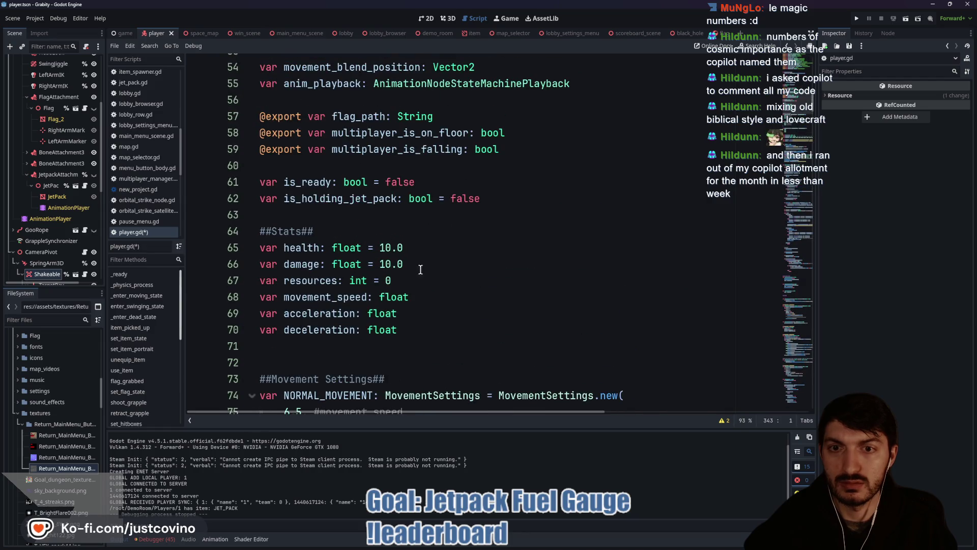
# Give is_holding_jet_pack a set(value) setter that assigns 'is_holding_jet_pack = value'
pyautogui.click(483, 198)
pyautogui.write(':')
pyautogui.press('Return')
pyautogui.write('set')
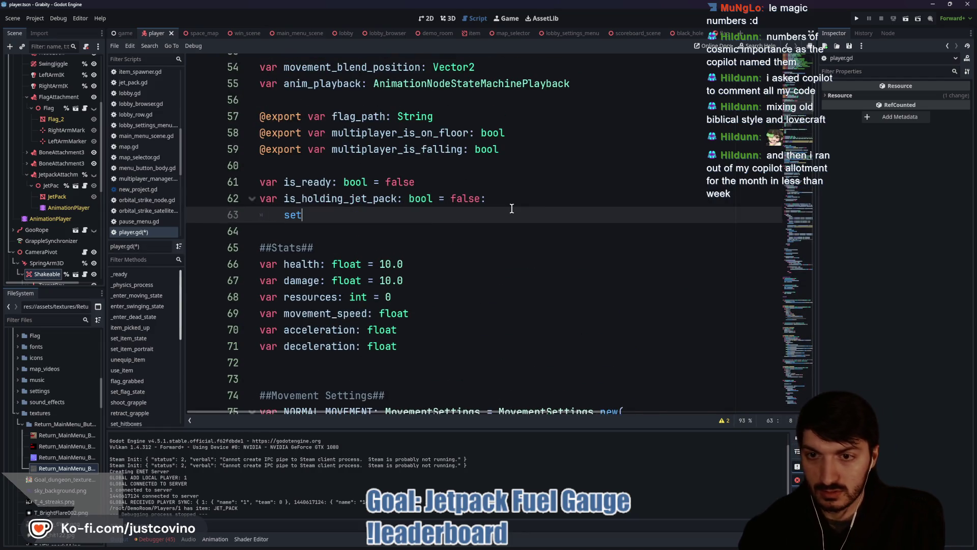
pyautogui.write('(value')
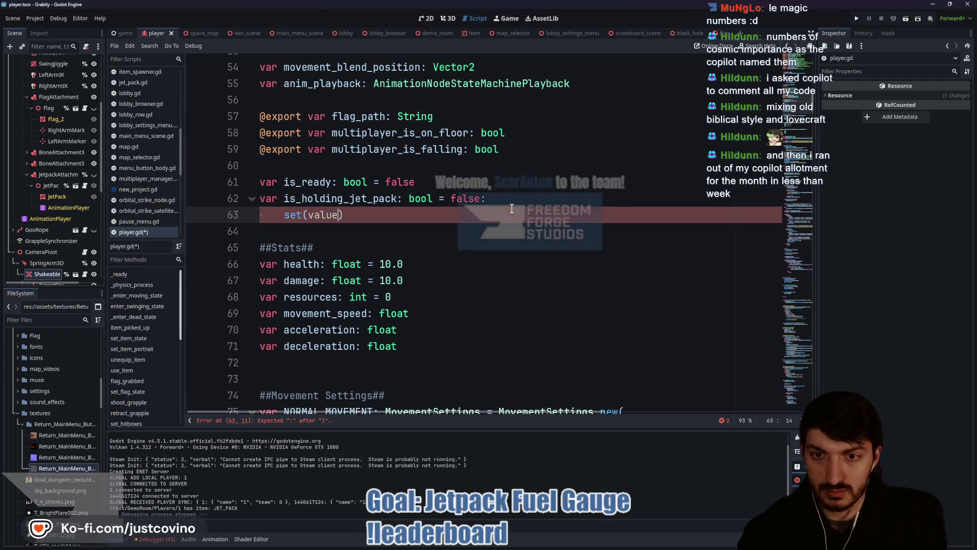
pyautogui.press('Down')
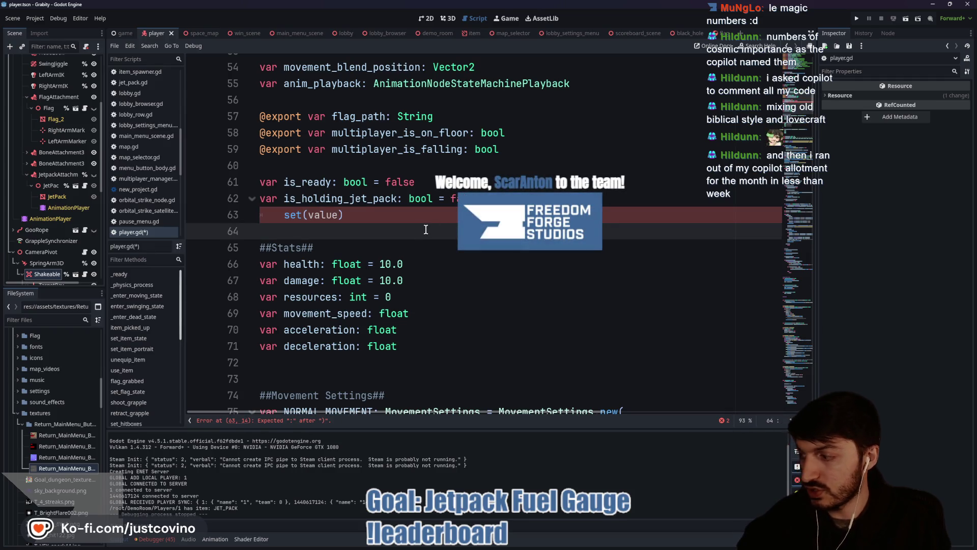
pyautogui.click(364, 214)
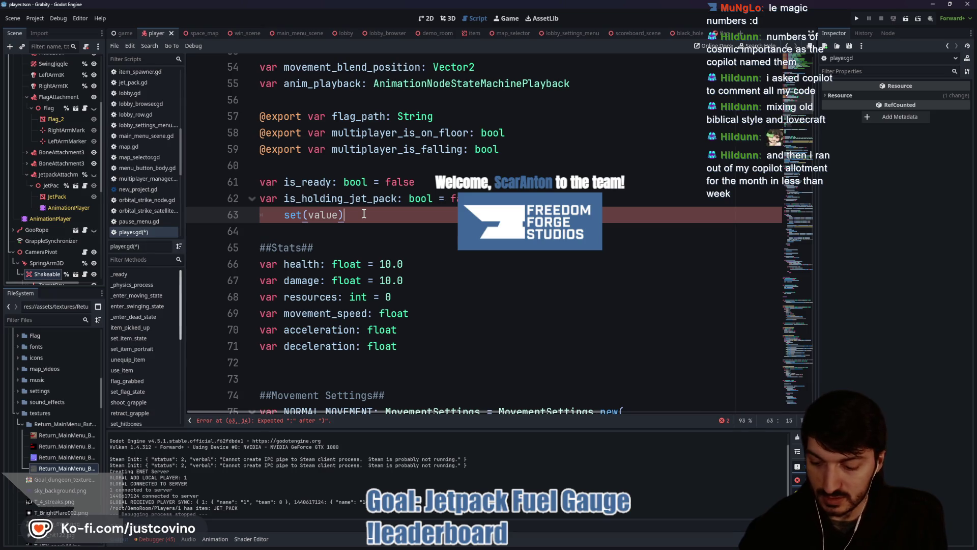
pyautogui.write(':')
pyautogui.press('Return')
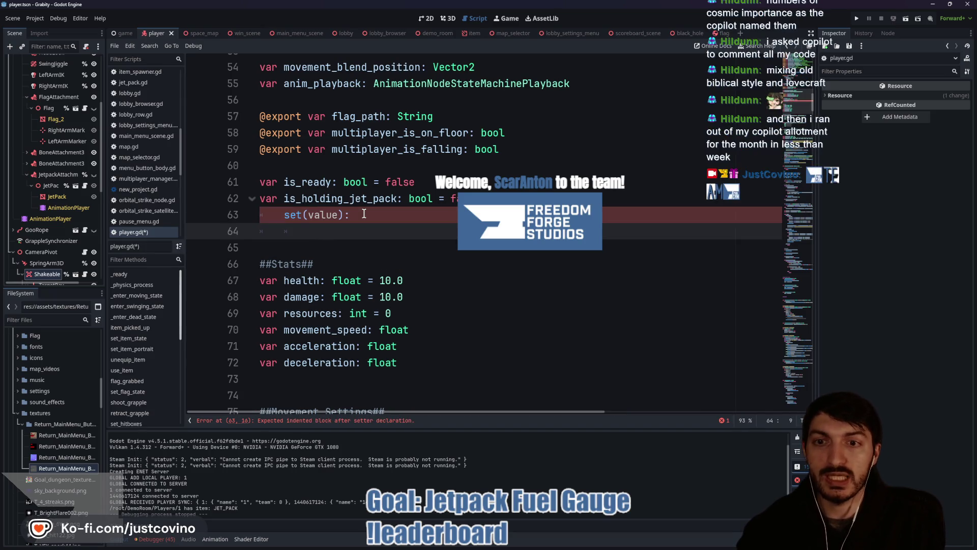
pyautogui.write('is_h')
pyautogui.press('Return')
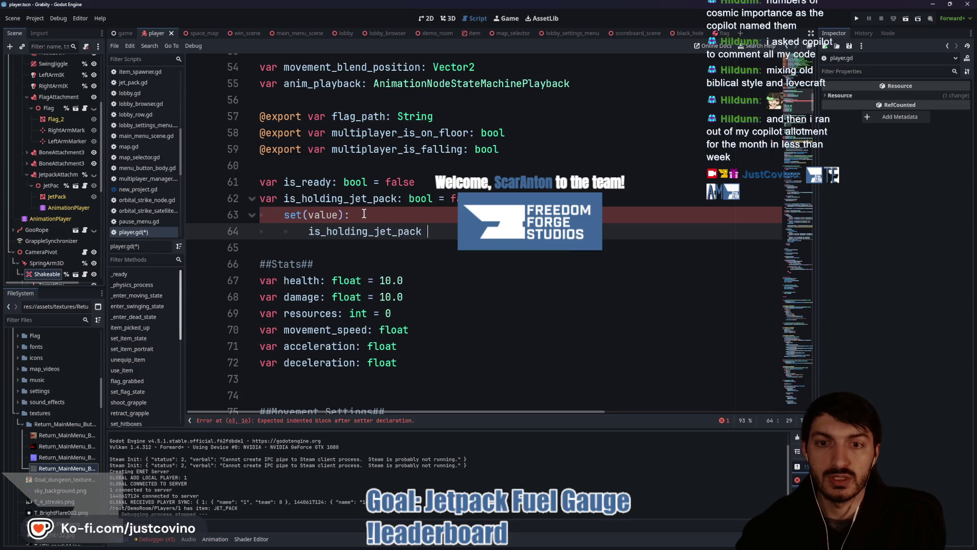
pyautogui.write('= val')
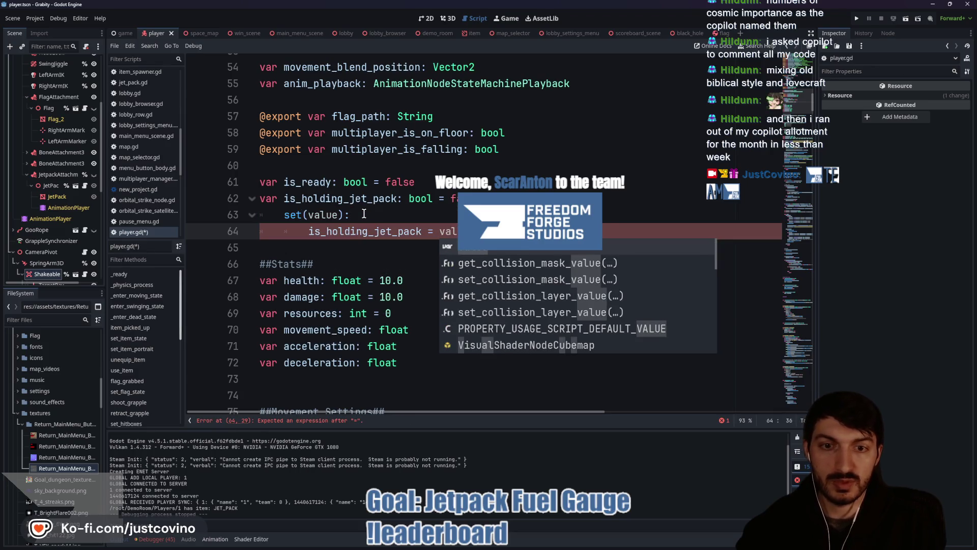
pyautogui.press('Return')
pyautogui.press('Return')
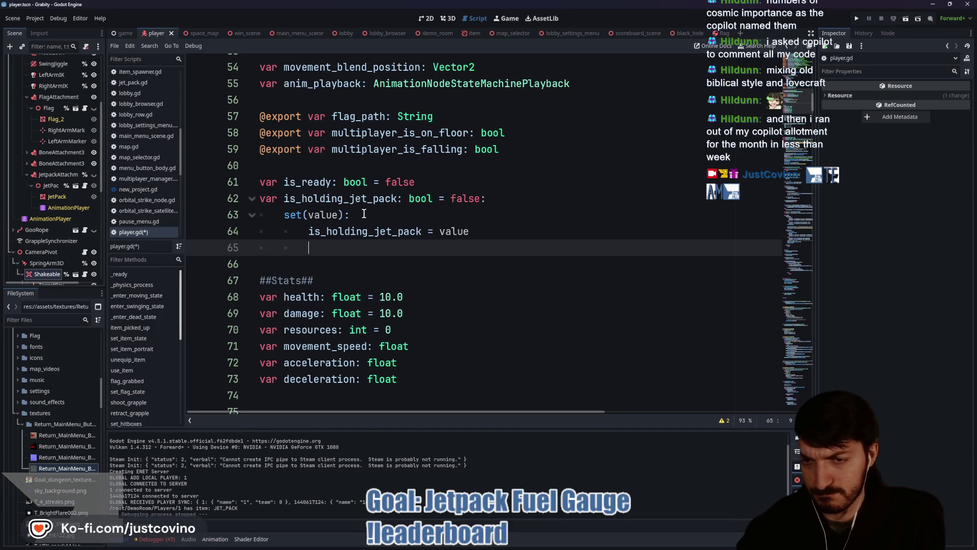
# Add 'if is_holding_jet_pack: set_movement_settings(JET_PACK_MOVEMENT)' to the setter
pyautogui.write('if')
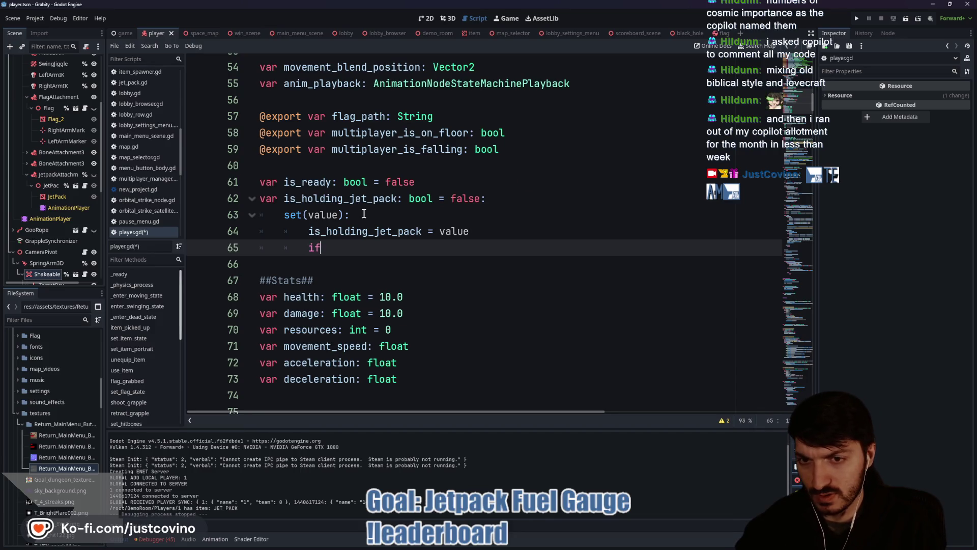
pyautogui.write(' is_h')
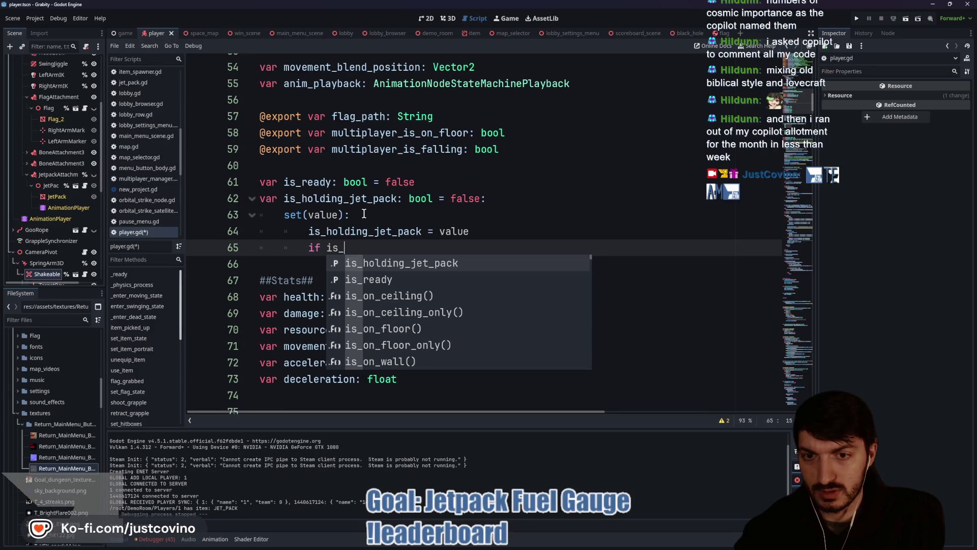
pyautogui.press('Return')
pyautogui.write(':')
pyautogui.press('Return')
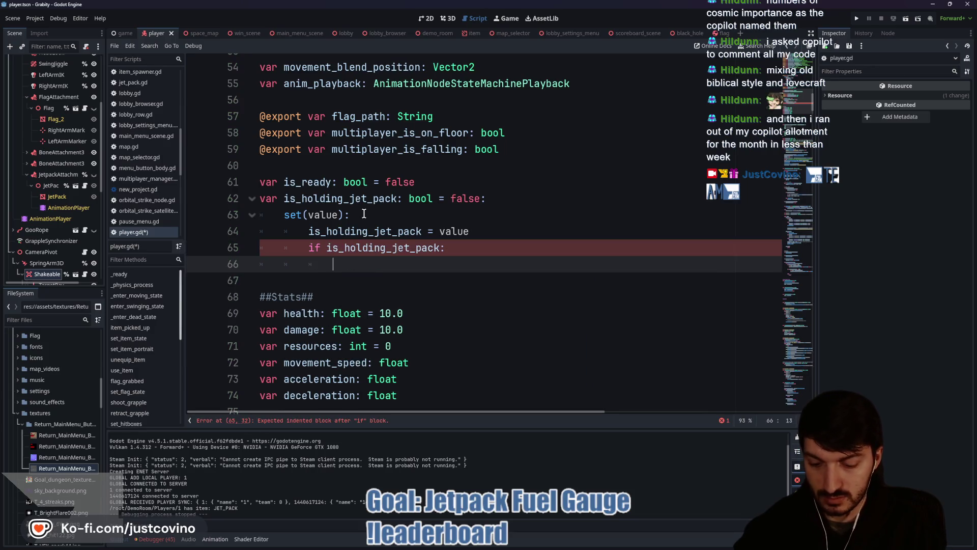
pyautogui.write('set_movement_settings(')
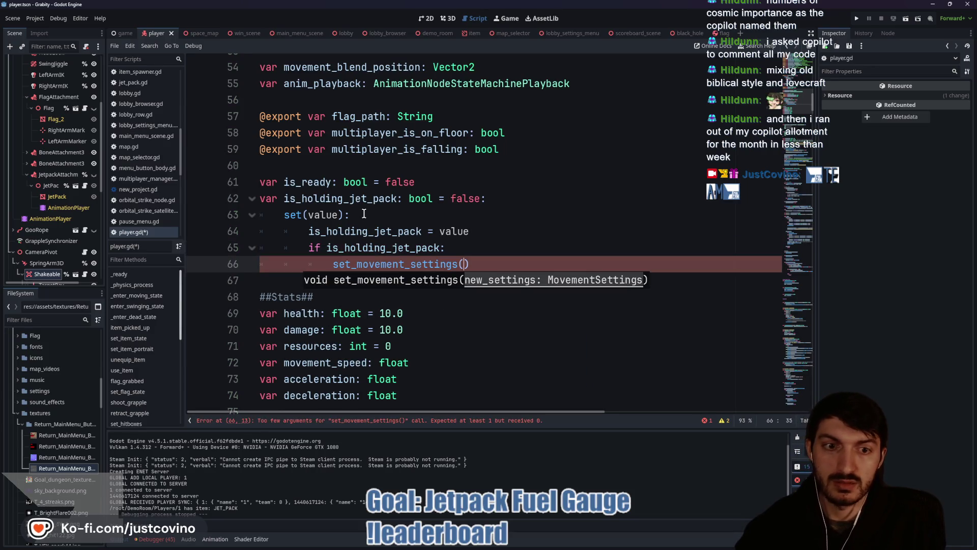
pyautogui.write('JET')
pyautogui.press('Return')
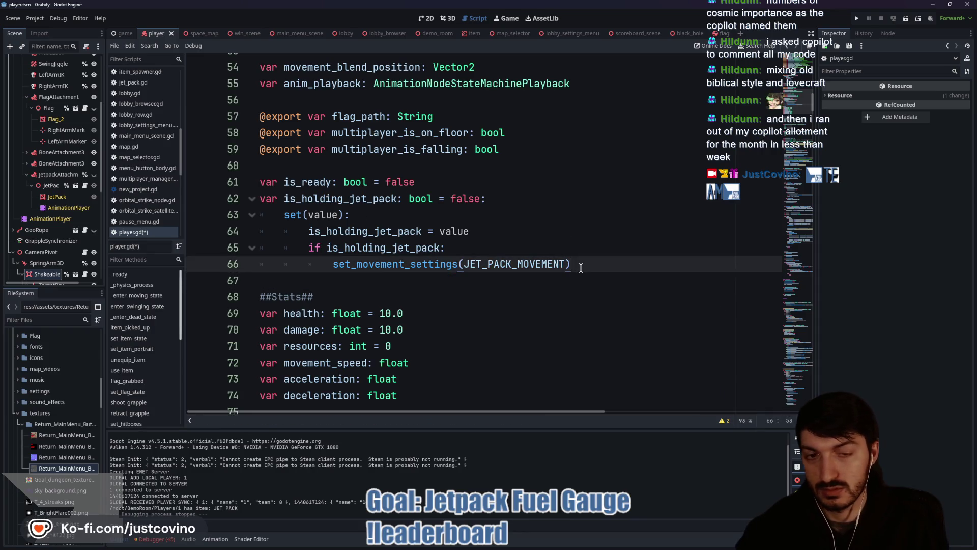
# Add an else branch calling set_movement_settings(NORMAL_MOVEMENT) and save player.gd
pyautogui.press('Return')
pyautogui.write('else:')
pyautogui.press('Return')
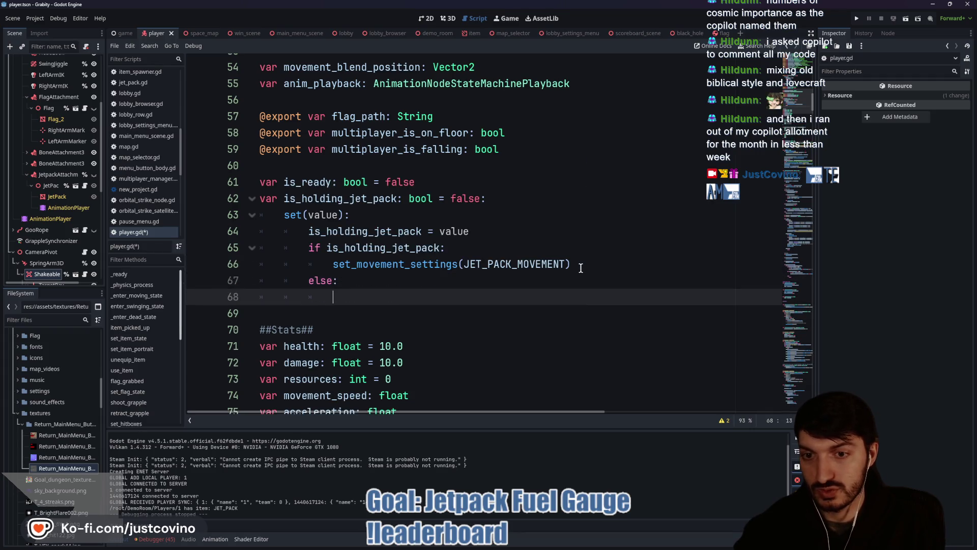
pyautogui.write('set')
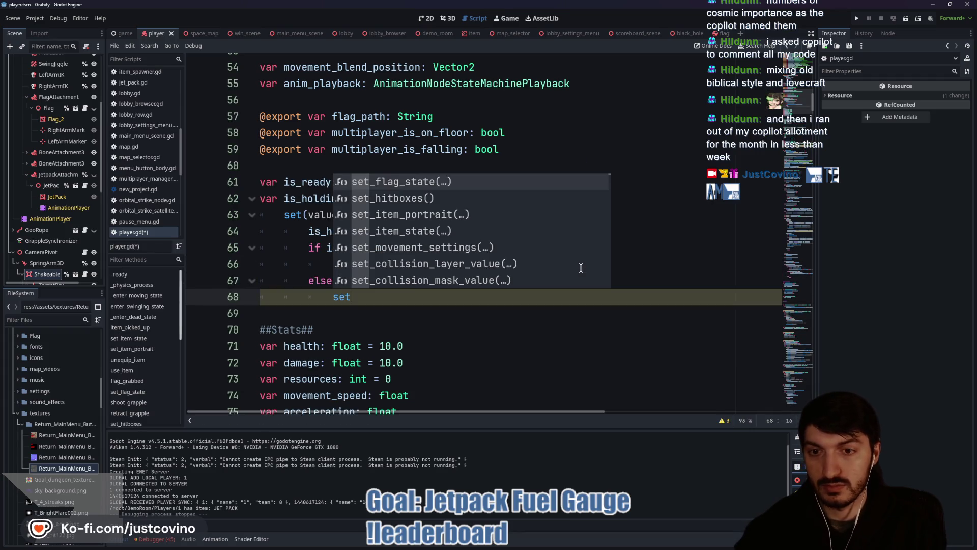
pyautogui.write('_movem')
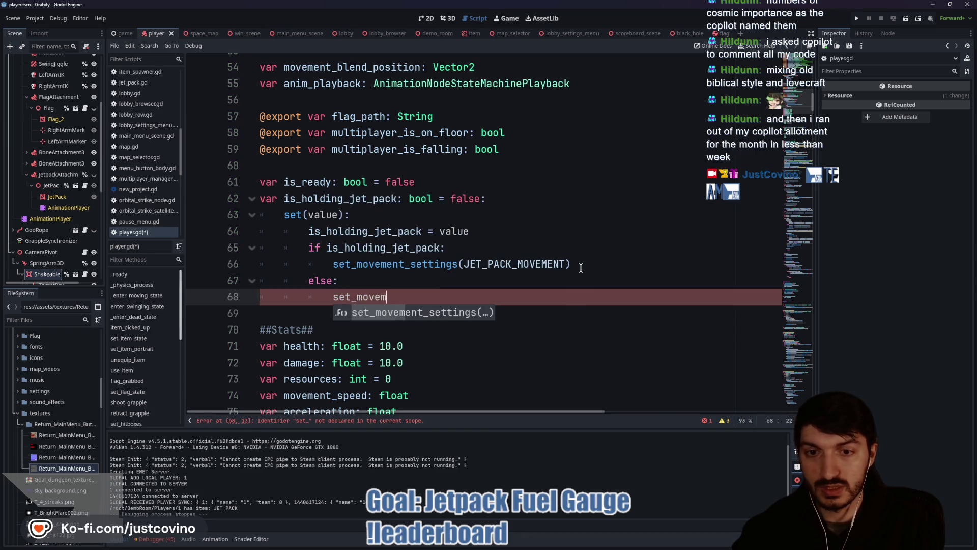
pyautogui.press('Return')
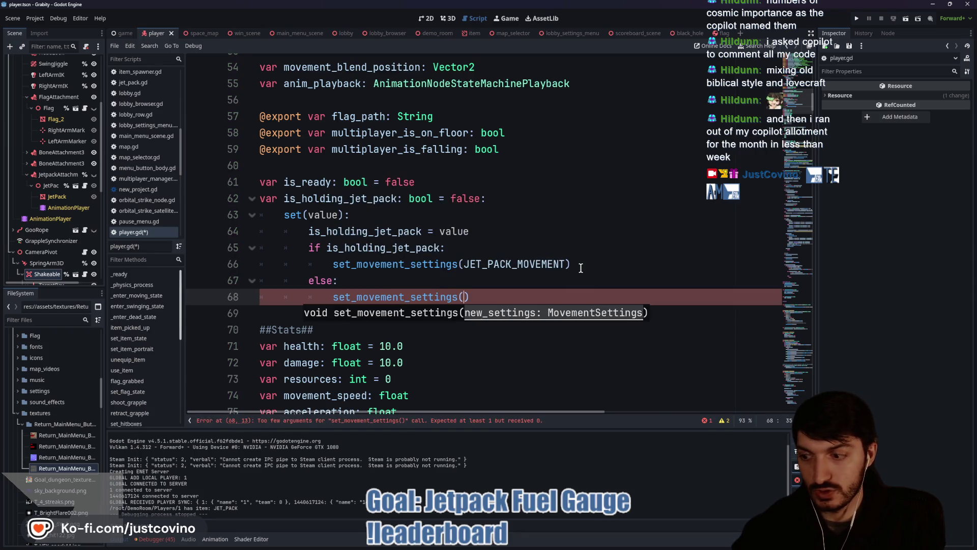
pyautogui.write('NORM')
pyautogui.press('Return')
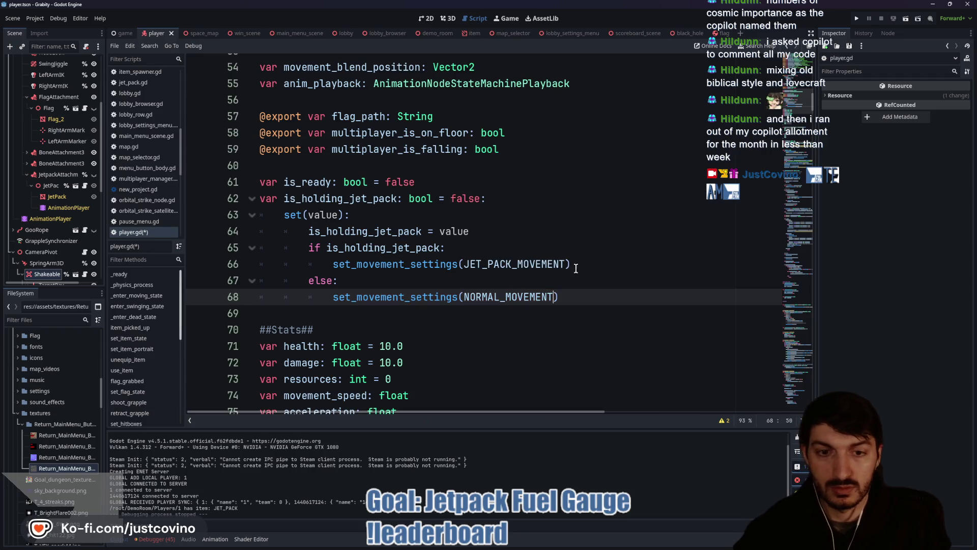
pyautogui.hotkey('ctrl', 's')
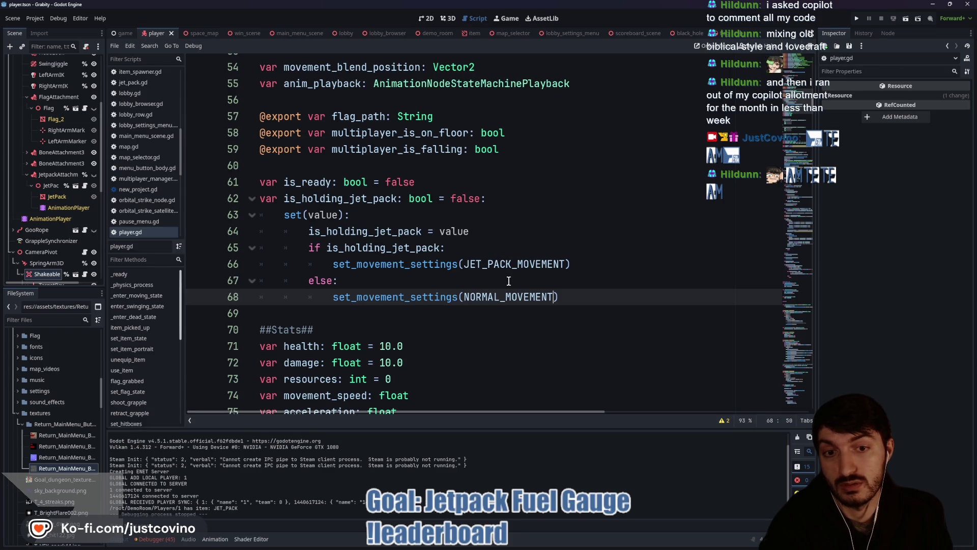
# Run demo_room, walk the blue player to the jetpack, fly off the platform, then stop the game
pyautogui.click(437, 36)
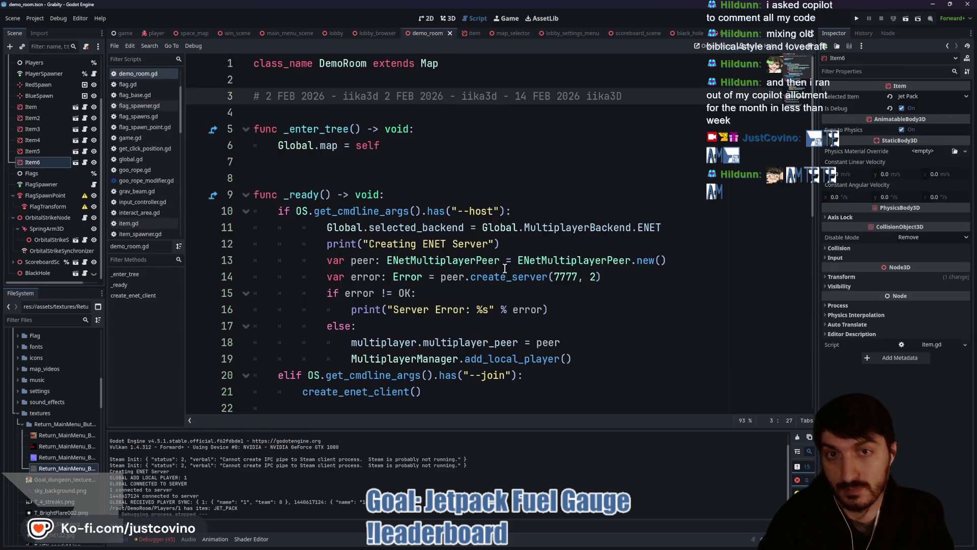
pyautogui.press('F6')
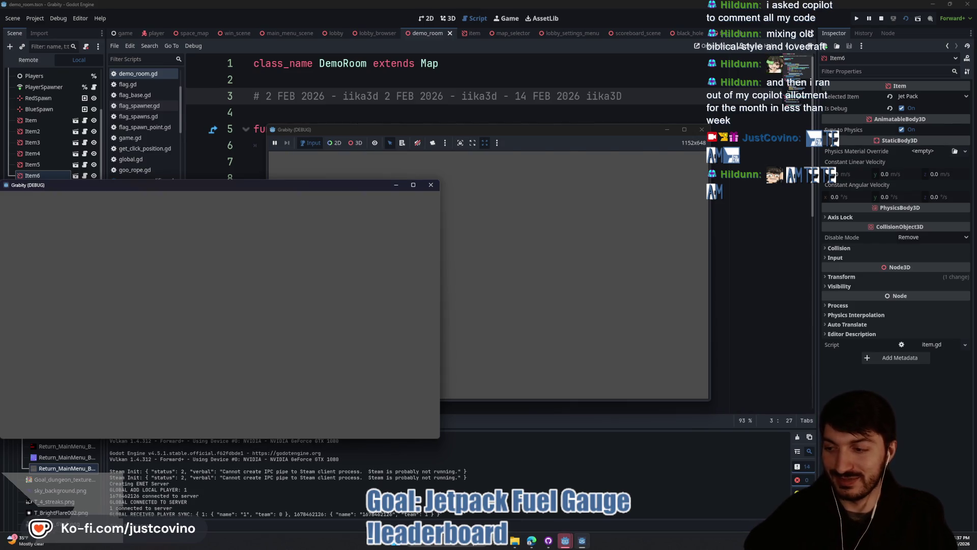
pyautogui.press('w')
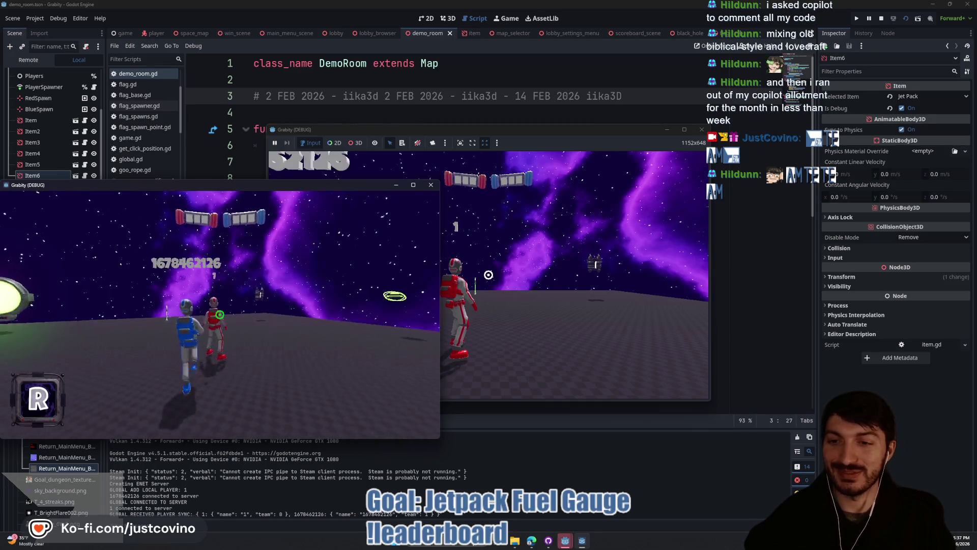
pyautogui.press('space')
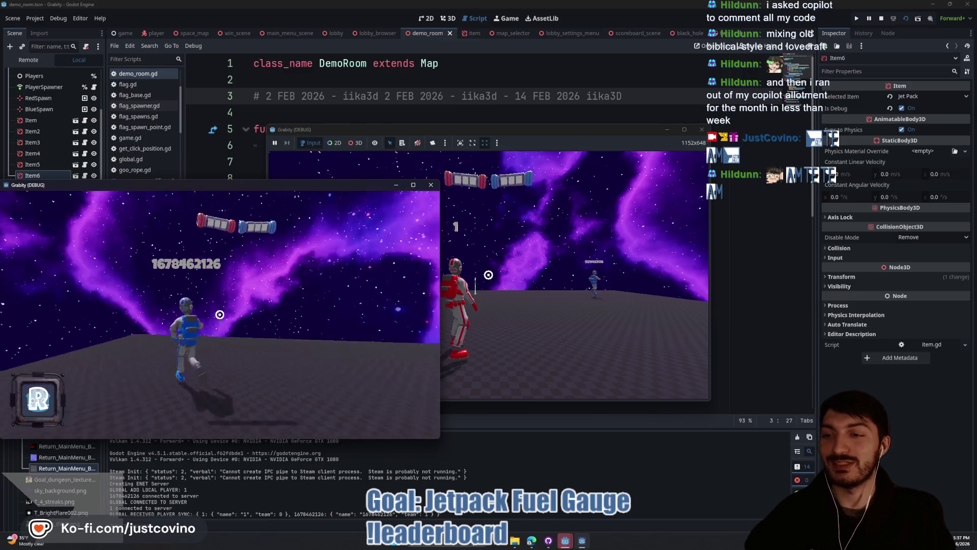
pyautogui.press('w')
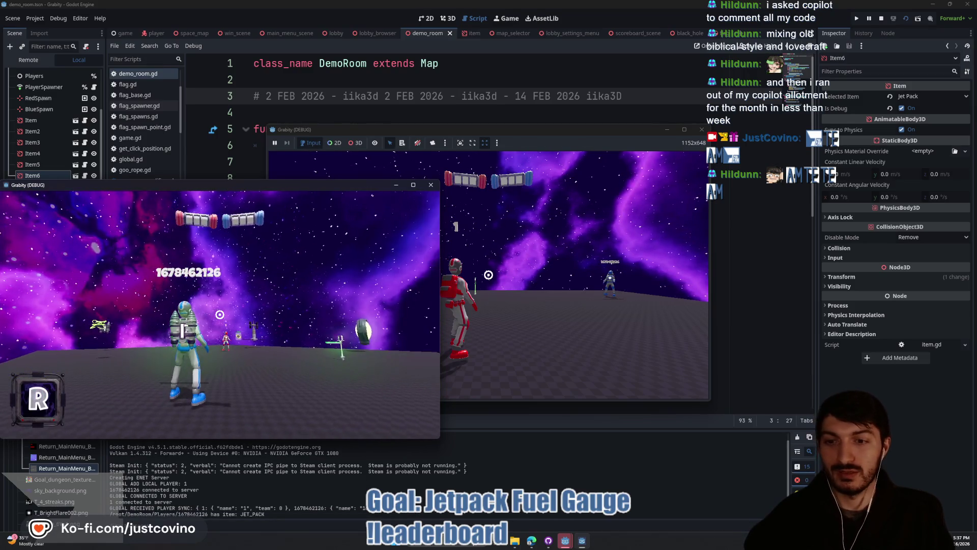
pyautogui.press('space')
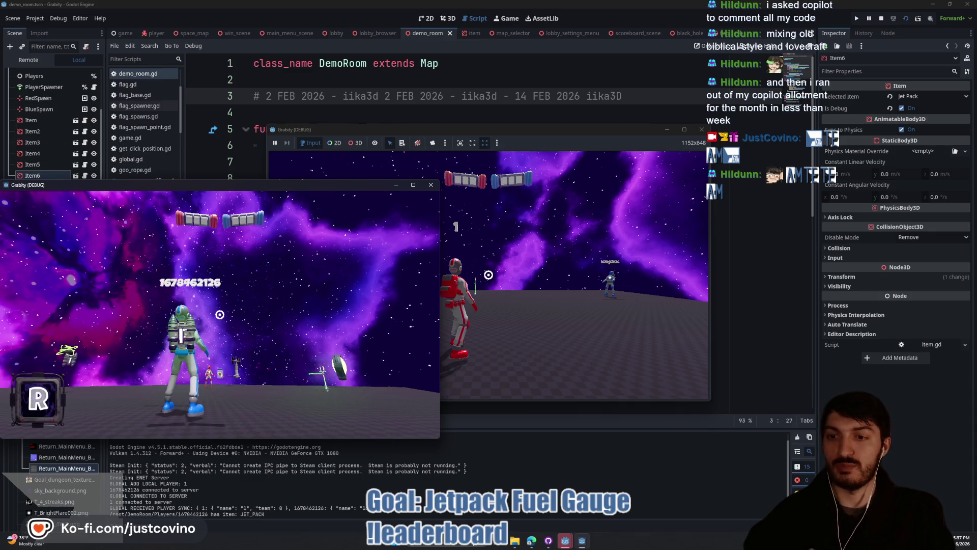
pyautogui.press('space')
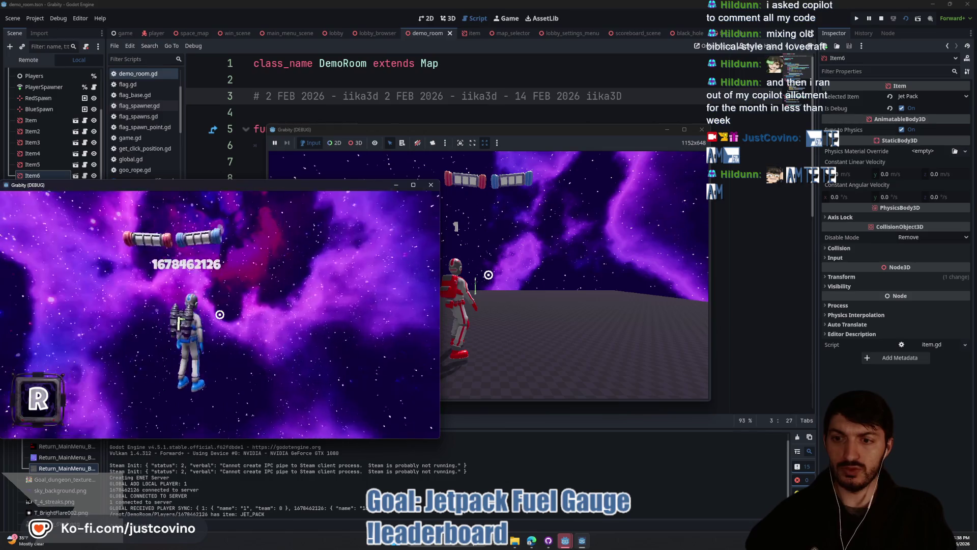
pyautogui.press('space')
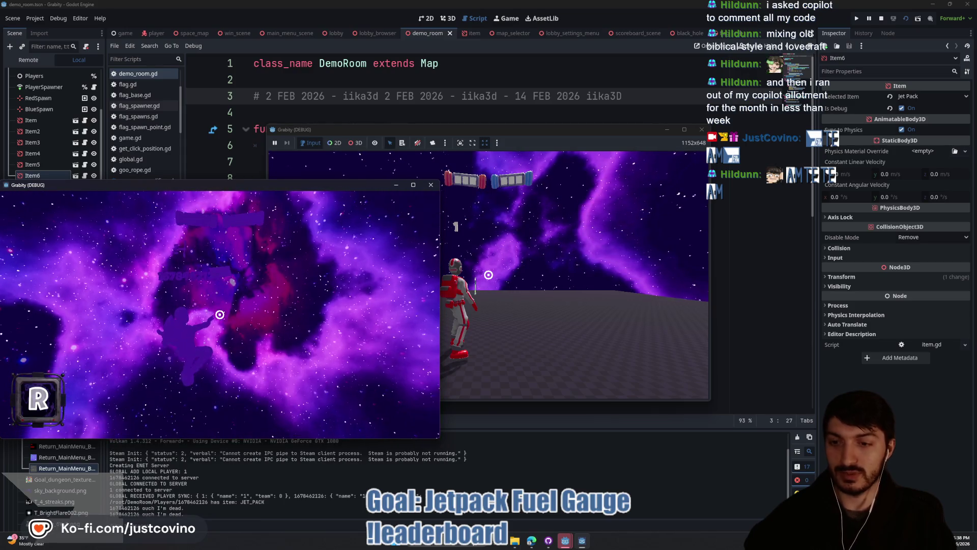
pyautogui.press('F8')
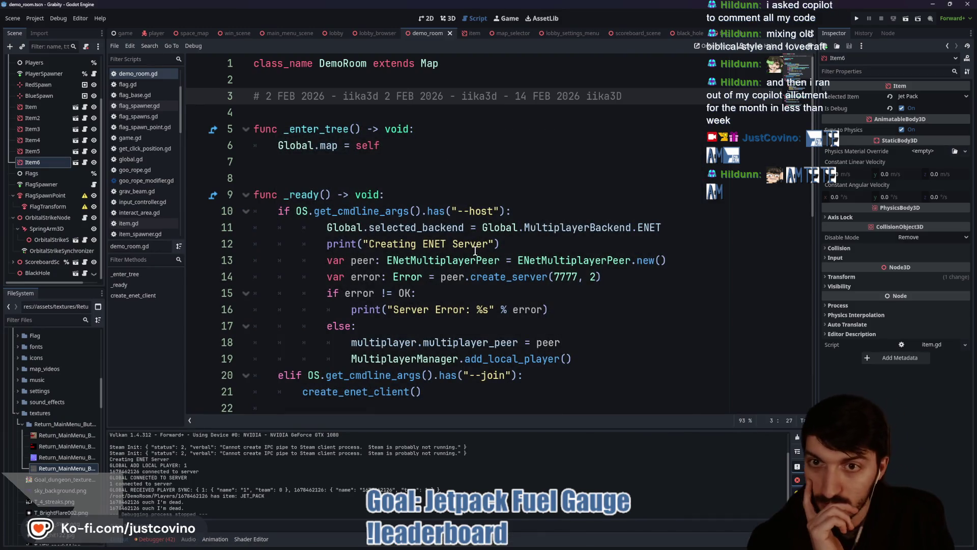
# Delete the is_holding_jet_pack setter block from player.gd
pyautogui.scroll(-3, 476, 220)
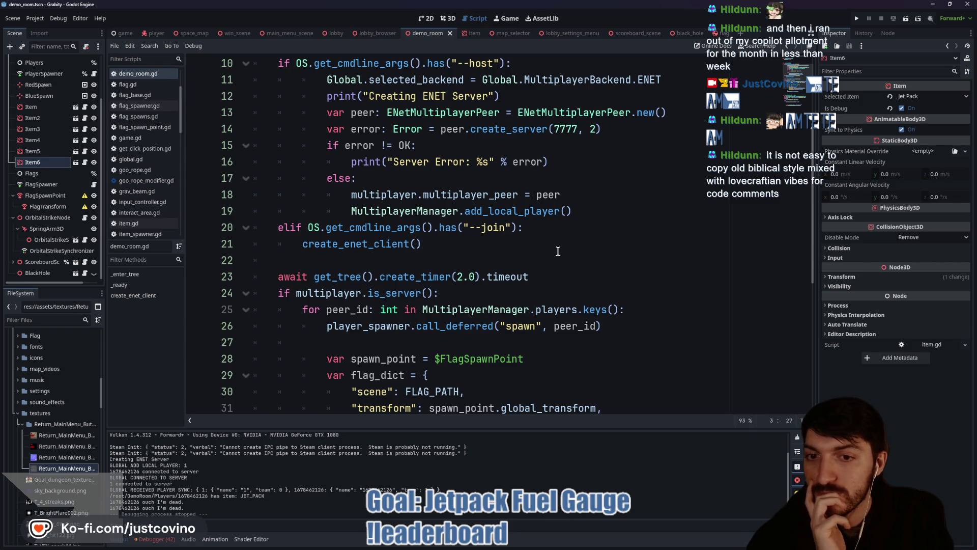
pyautogui.scroll(1, 274, 173)
pyautogui.click(155, 36)
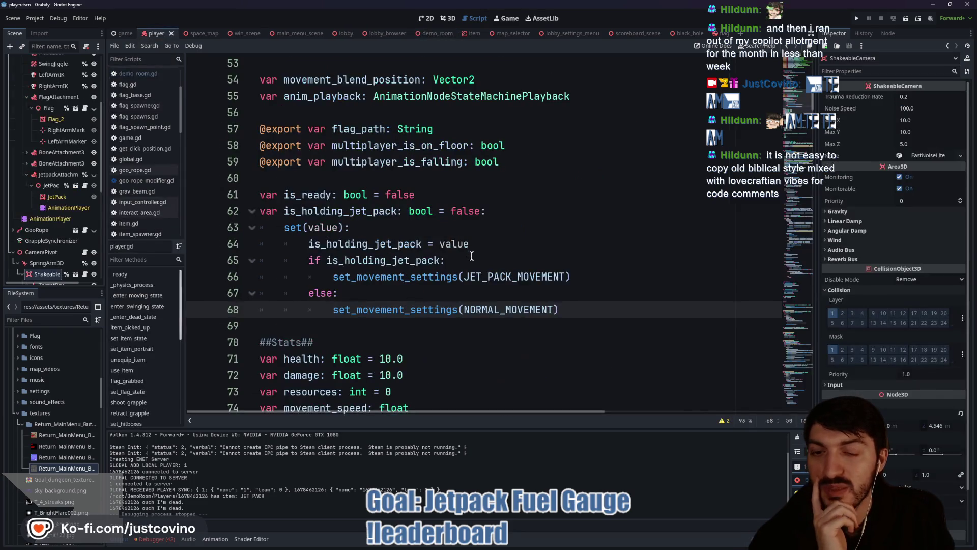
pyautogui.moveTo(575, 309)
pyautogui.mouseDown()
pyautogui.moveTo(258, 277)
pyautogui.moveTo(316, 228)
pyautogui.moveTo(473, 211)
pyautogui.mouseUp()
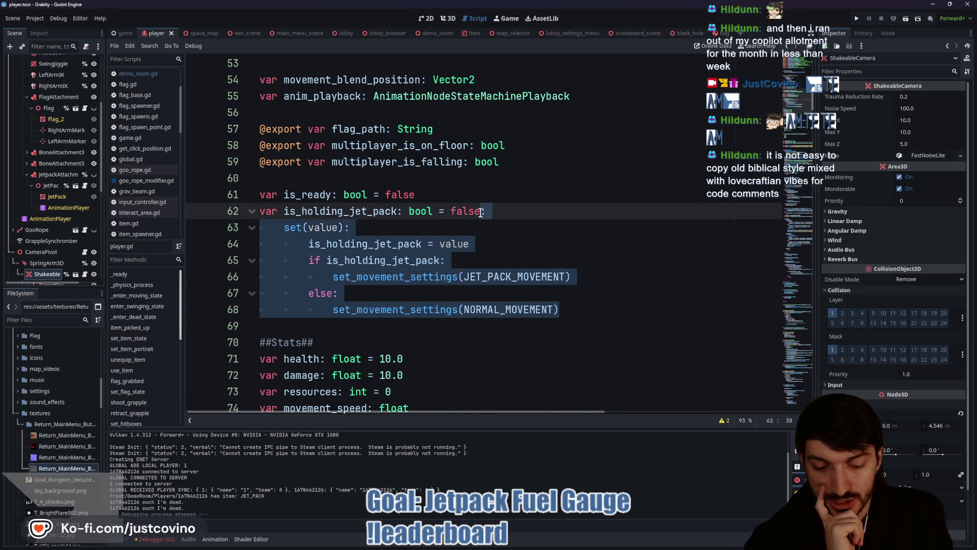
pyautogui.press('BackSpace')
# Lower JET_PACK_MOVEMENT's acceleration on line 88 from 10.0 to 2.0 and save
pyautogui.scroll(-10, 504, 250)
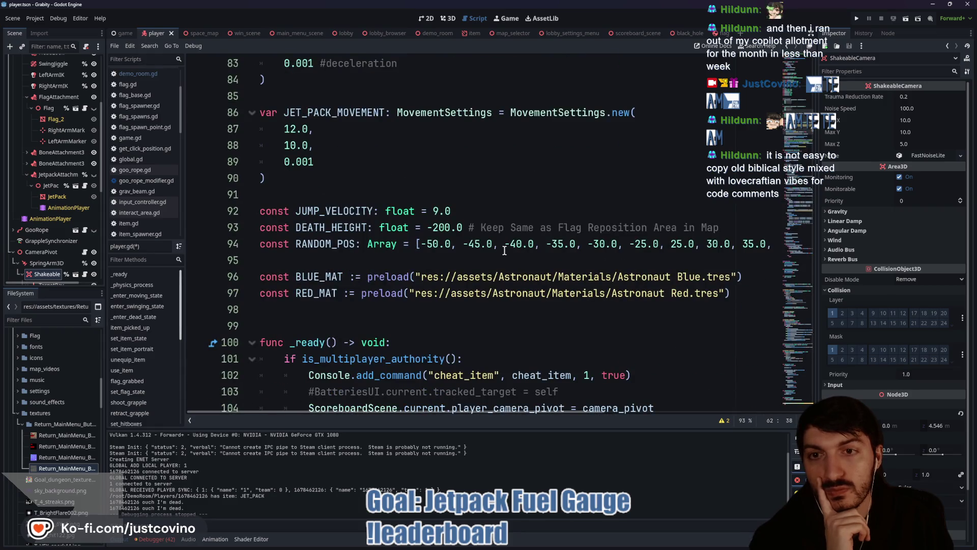
pyautogui.scroll(2, 299, 244)
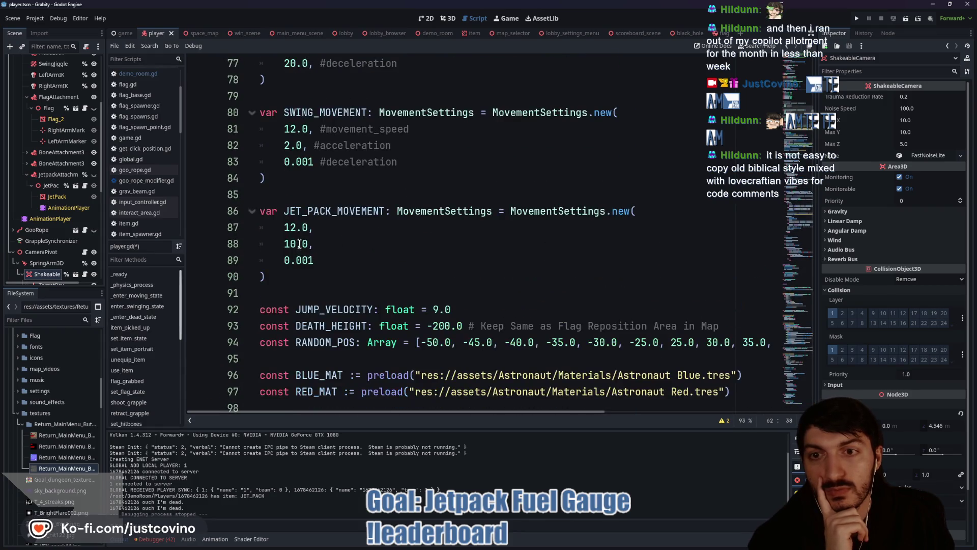
pyautogui.click(296, 242)
pyautogui.write('2')
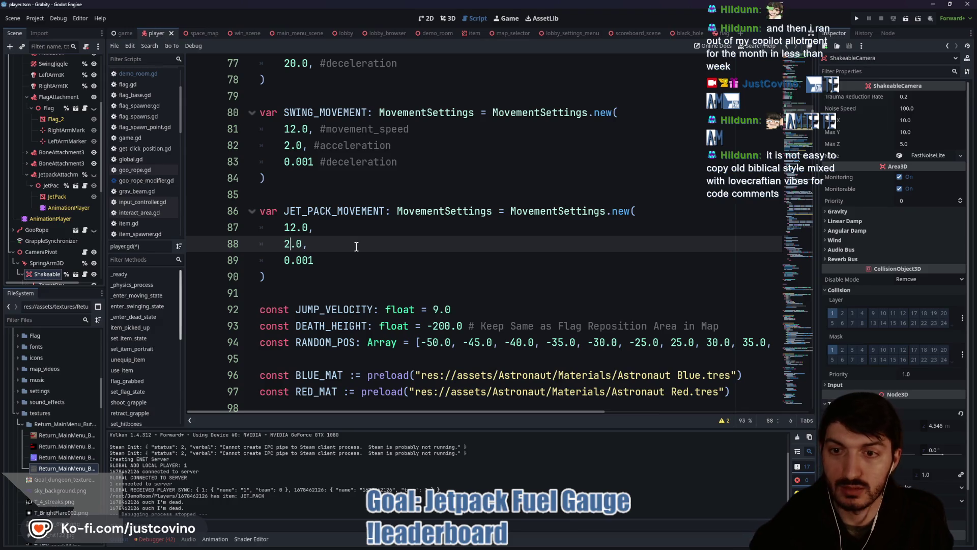
pyautogui.click(356, 247)
pyautogui.hotkey('ctrl', 's')
# Move to the jump-handling code and place the caret at the end of line 140
pyautogui.scroll(-6, 359, 245)
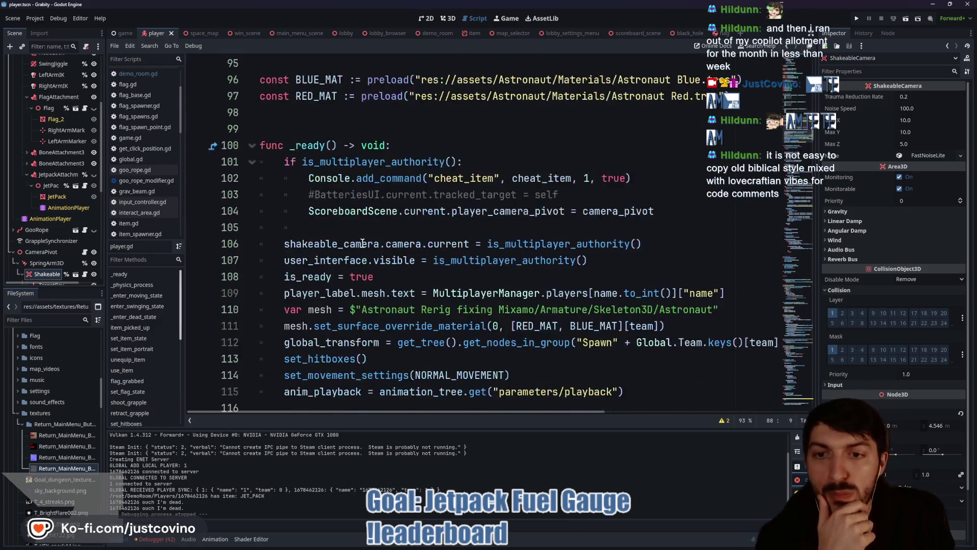
pyautogui.scroll(-17, 362, 244)
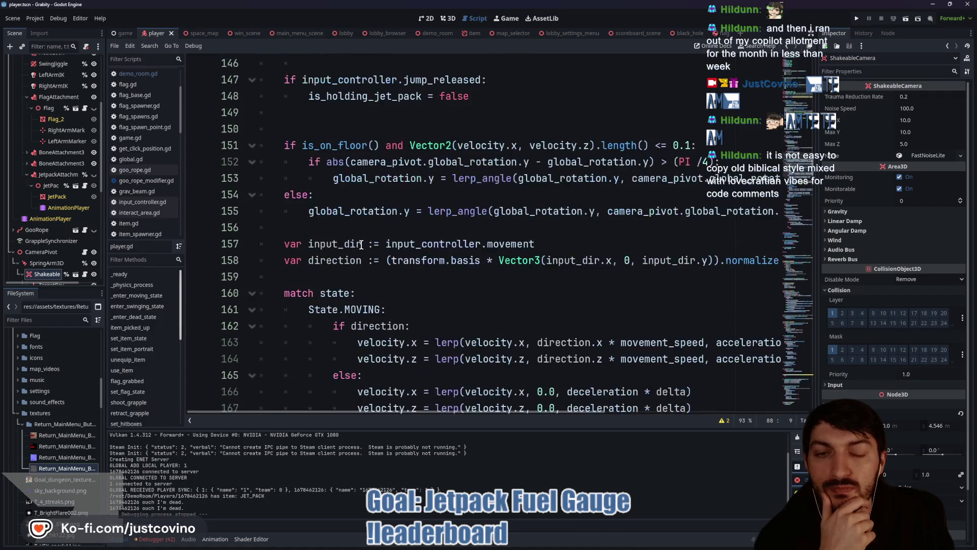
pyautogui.scroll(-3, 361, 245)
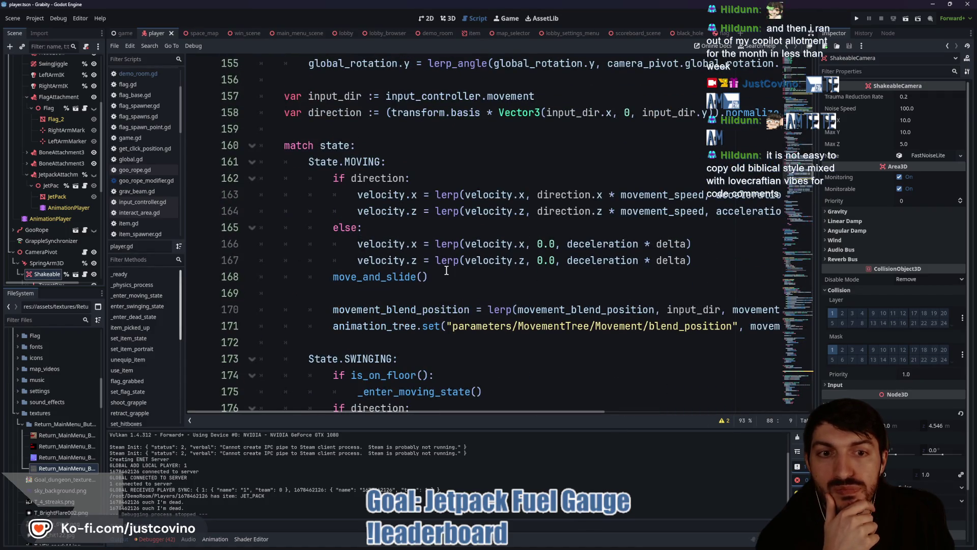
pyautogui.scroll(7, 443, 271)
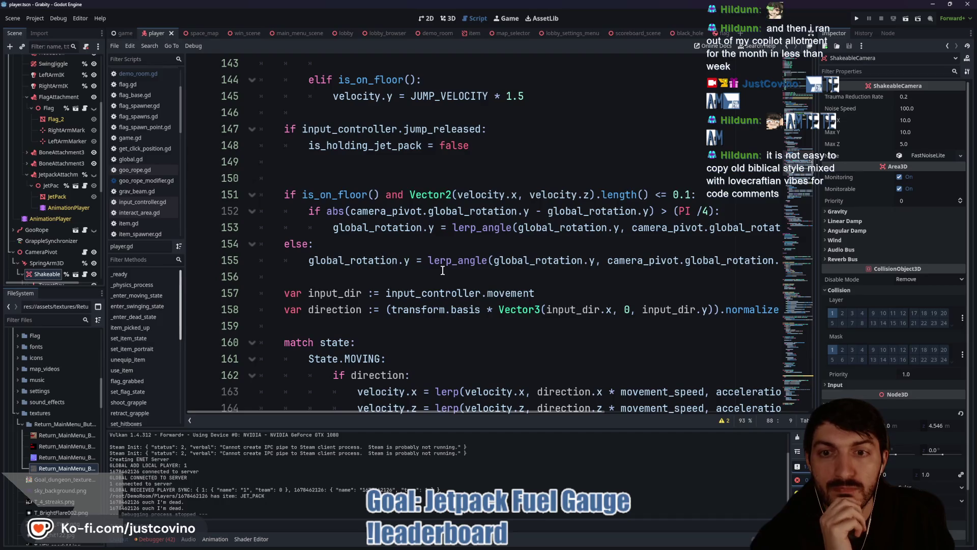
pyautogui.scroll(1, 443, 270)
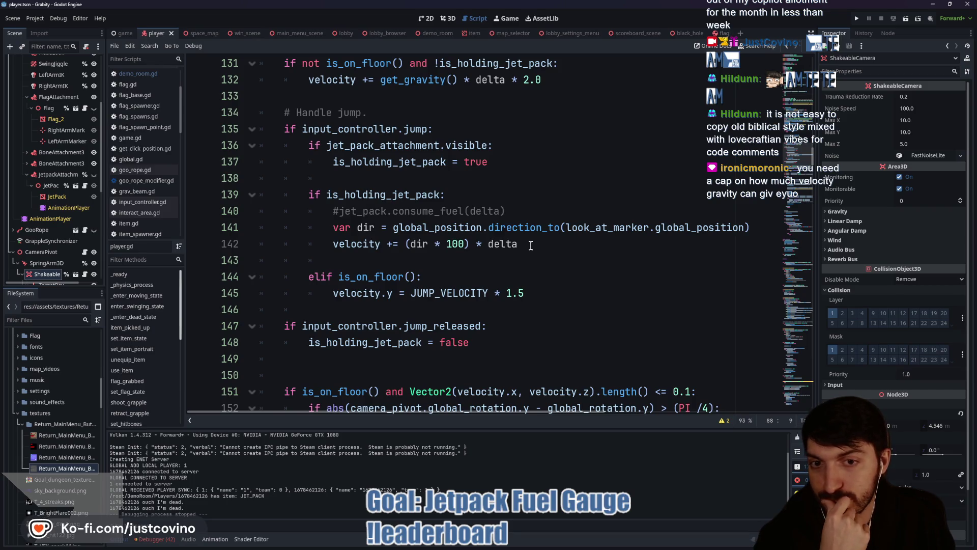
pyautogui.click(522, 214)
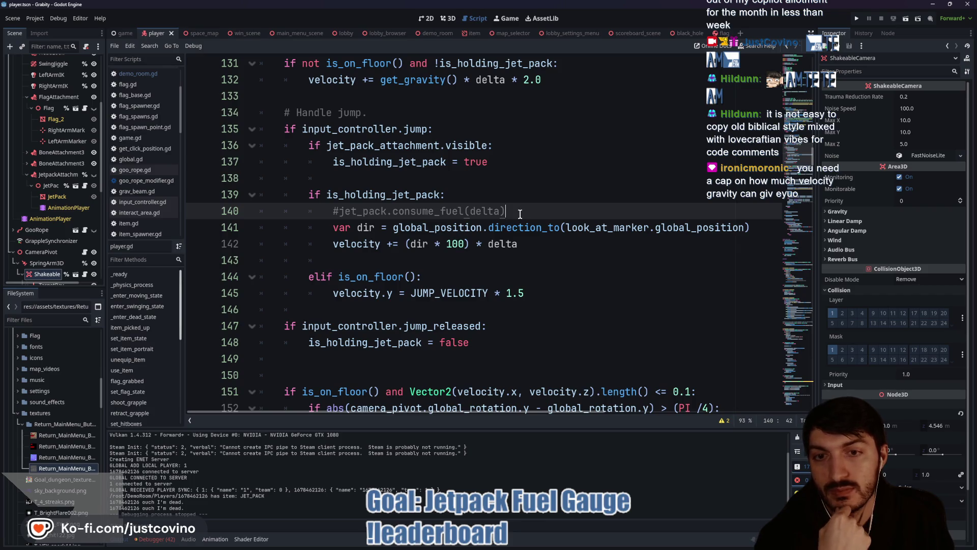
# Add set_movement_settings(JET_PACK_MOVEMENT) on a new line 141 in the jetpack branch
pyautogui.press('Return')
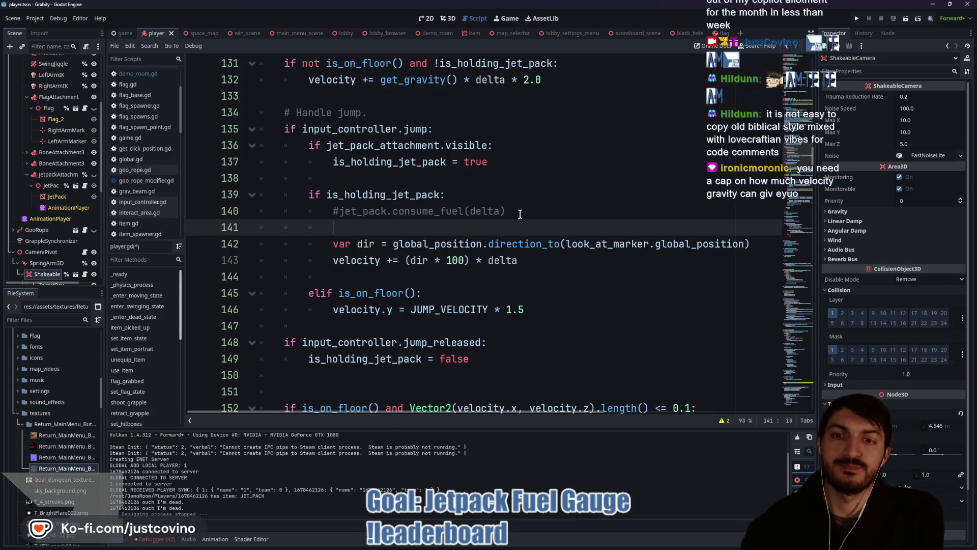
pyautogui.write('set)')
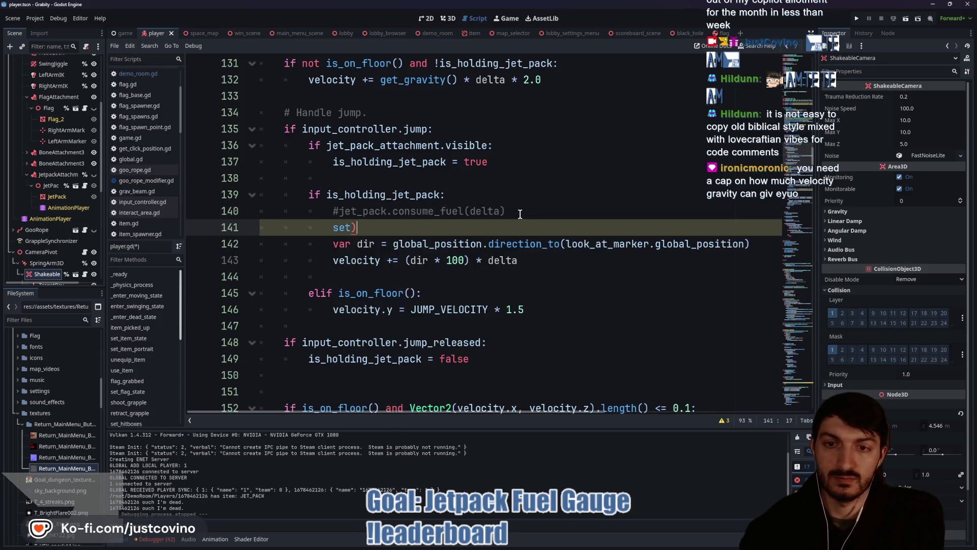
pyautogui.write('_mov')
pyautogui.press('Return')
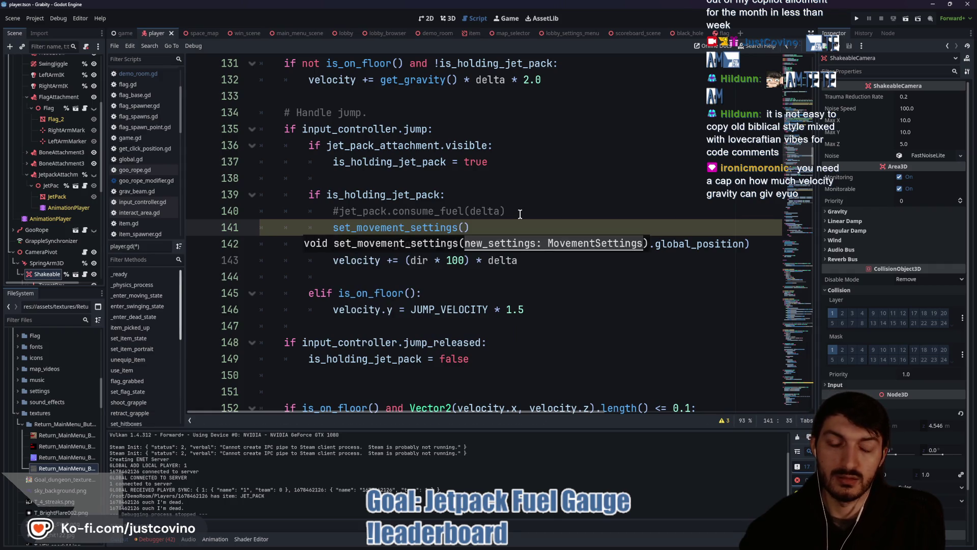
pyautogui.write('JET')
pyautogui.press('Return')
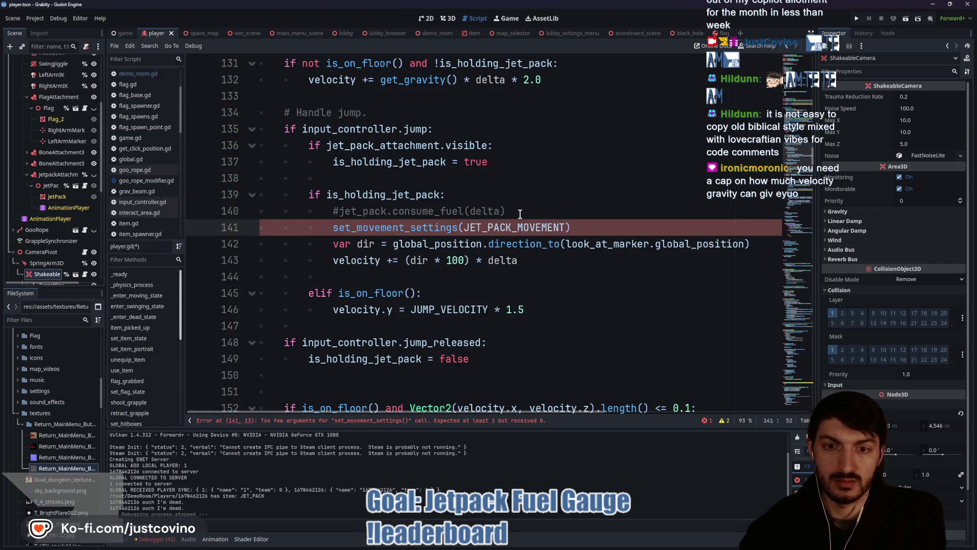
# Add set_movement_settings(NORMAL_MOVEMENT) after the floor jump on line 146 and save player.gd
pyautogui.click(541, 315)
pyautogui.press('Return')
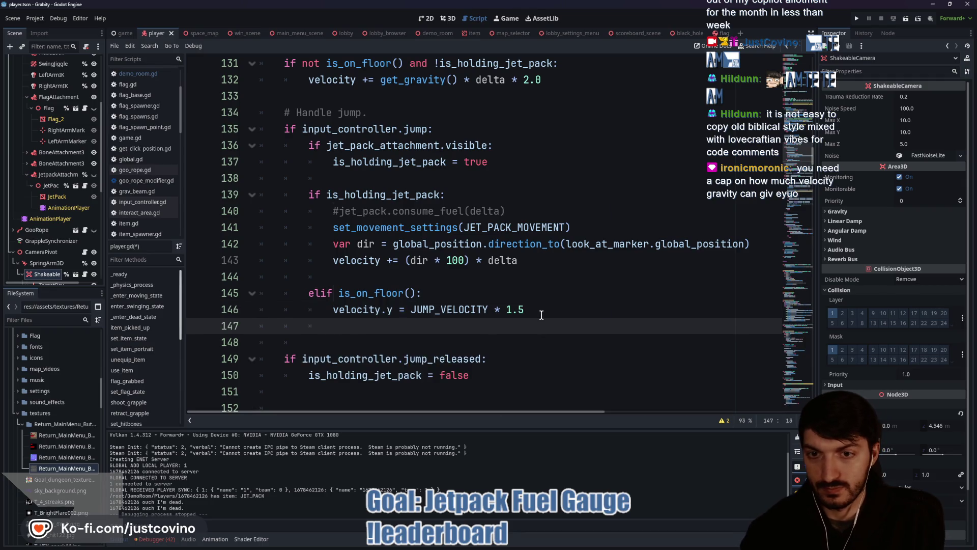
pyautogui.write('set_m')
pyautogui.press('Return')
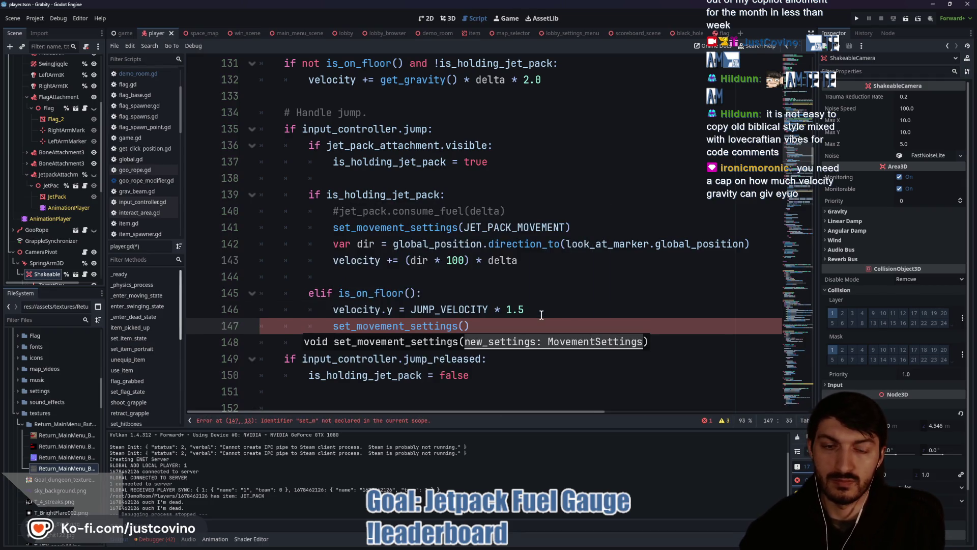
pyautogui.write('N')
pyautogui.press('Return')
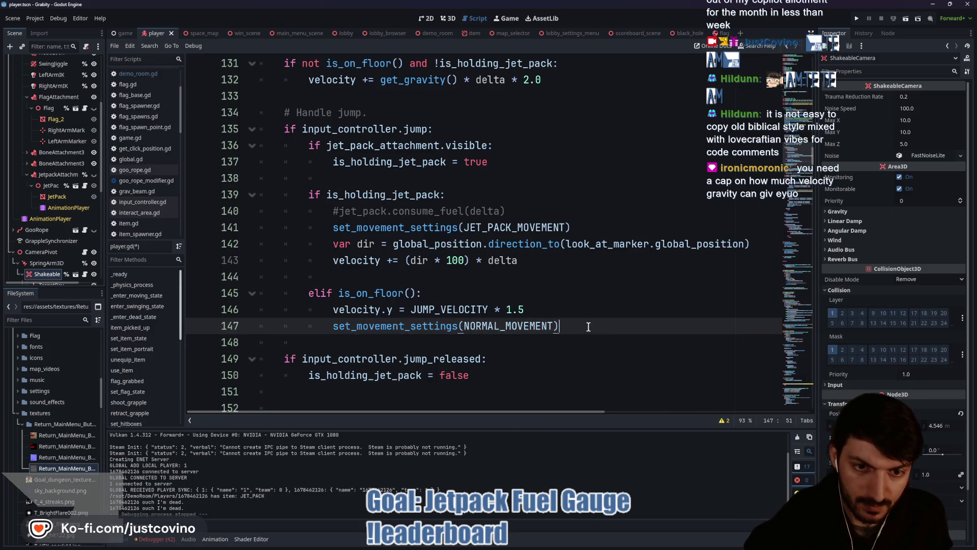
pyautogui.hotkey('ctrl', 's')
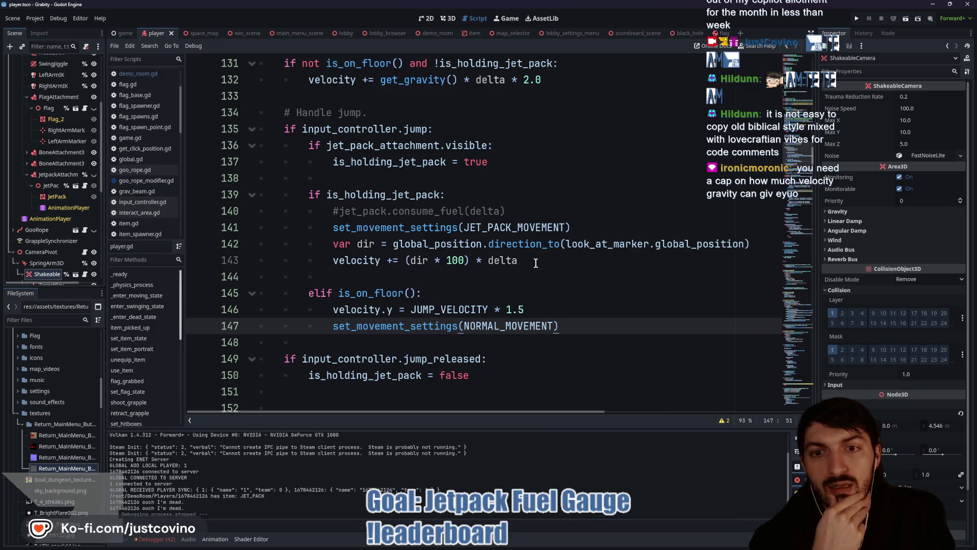
pyautogui.click(536, 264)
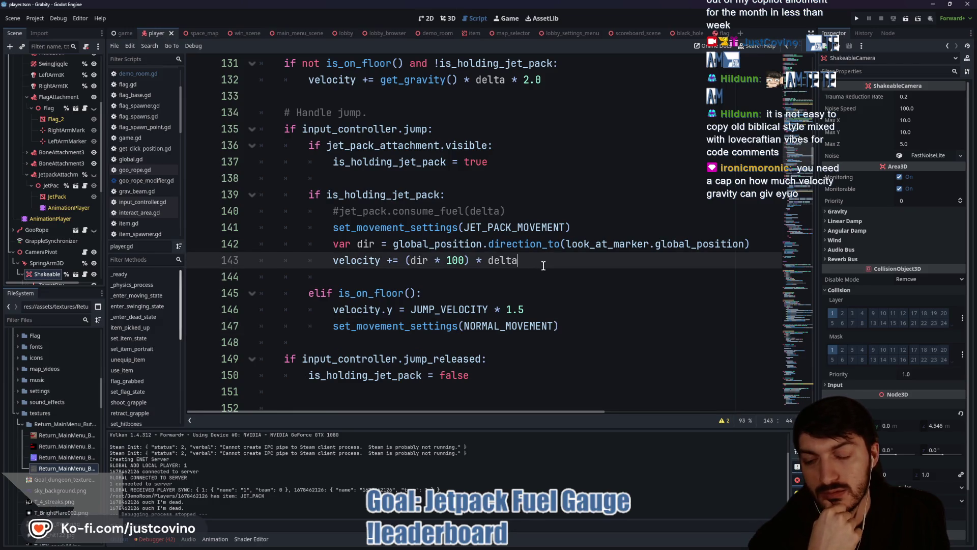
# Add velocity.limit_length(50.0) below the thrust line, save, and switch to the demo_room script
pyautogui.press('Return')
pyautogui.write('velocity')
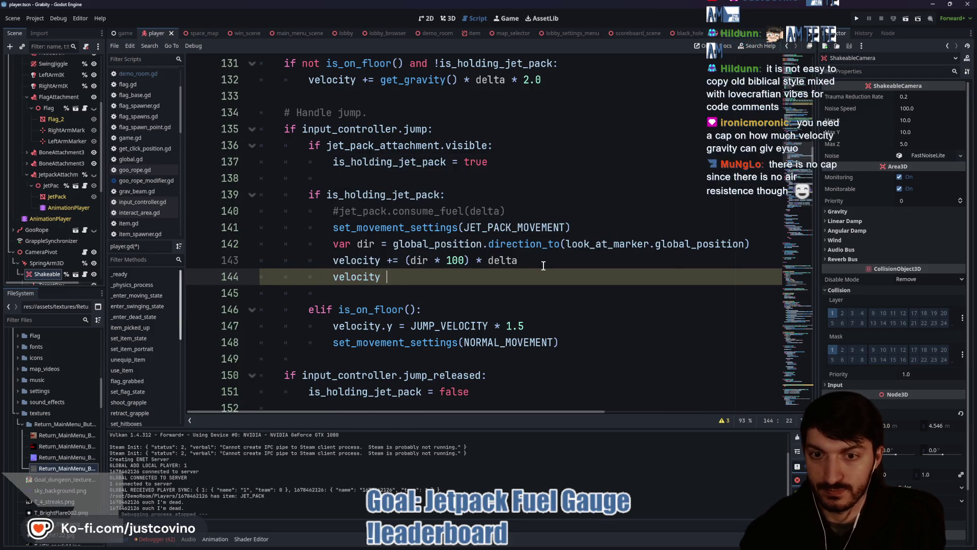
pyautogui.write(' = limit_l')
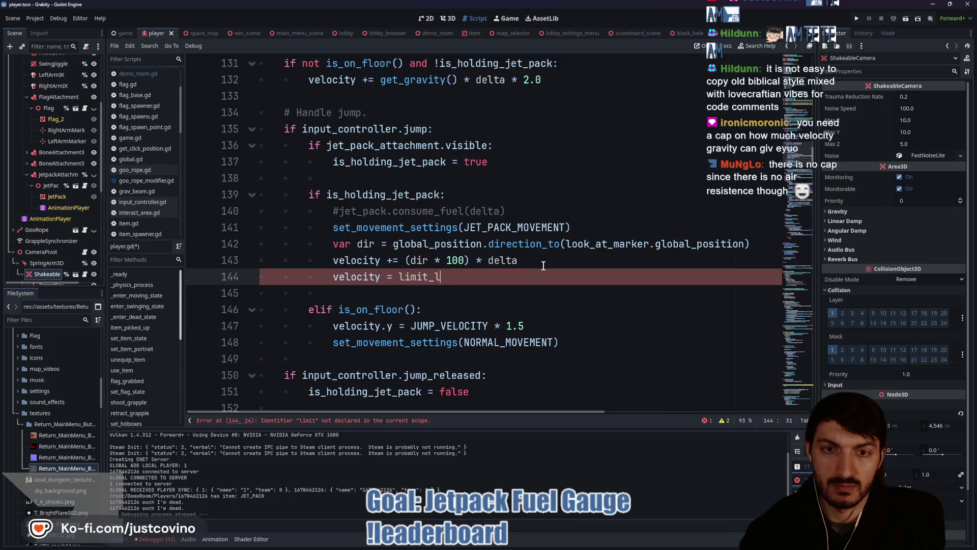
pyautogui.press('BackSpace')
pyautogui.press('BackSpace')
pyautogui.press('BackSpace')
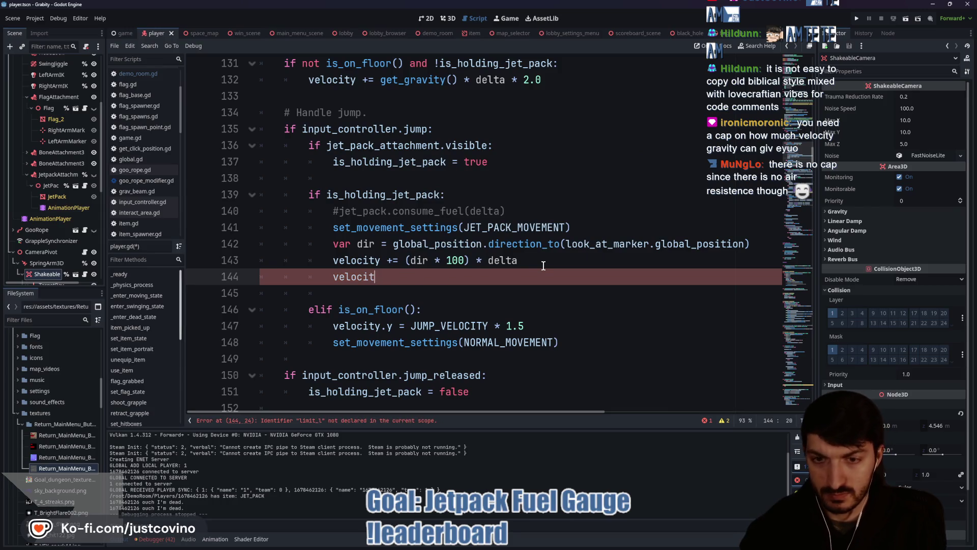
pyautogui.write('y.limi')
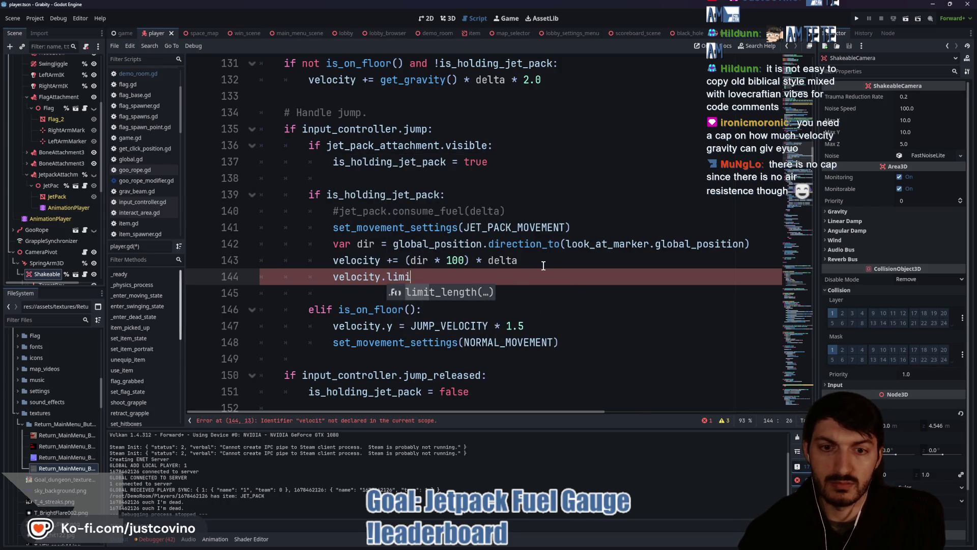
pyautogui.press('Return')
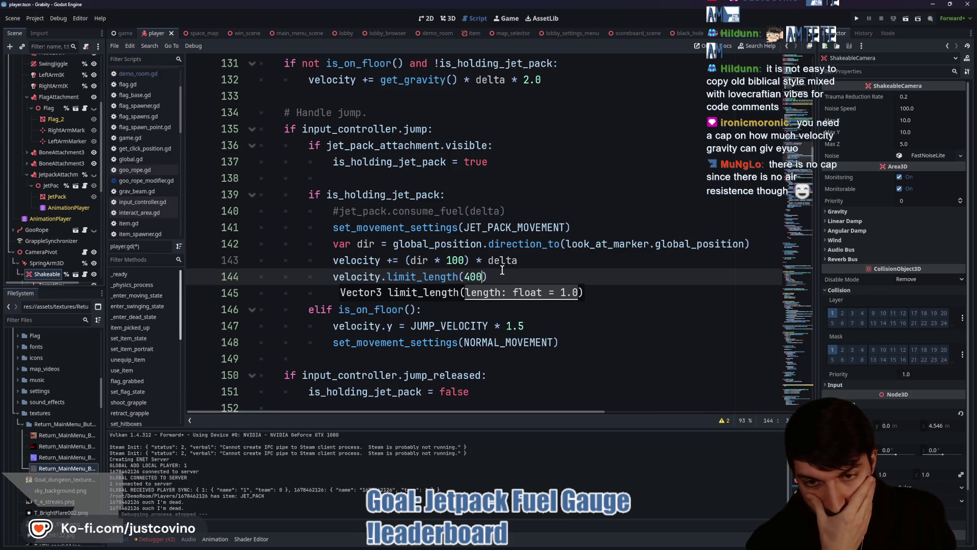
pyautogui.write('.0')
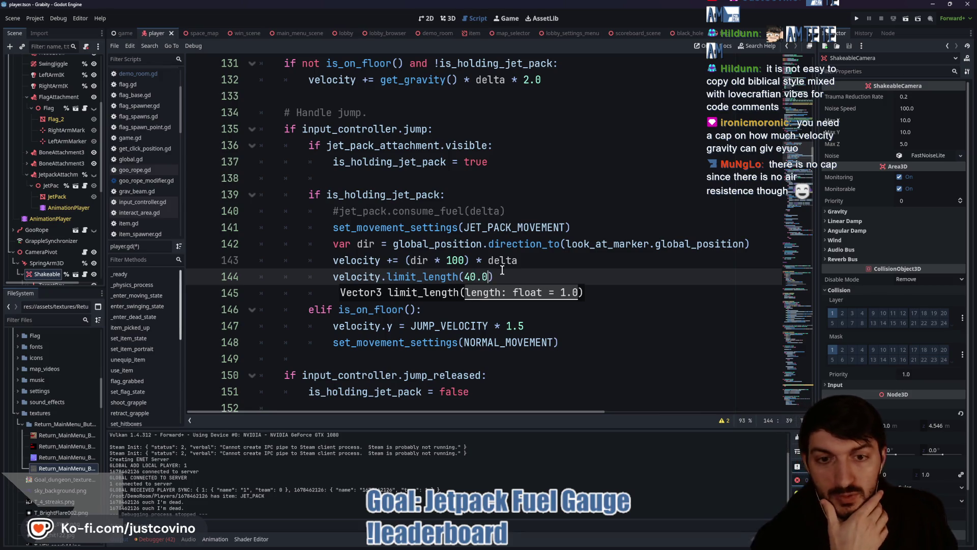
pyautogui.hotkey('ctrl', 's')
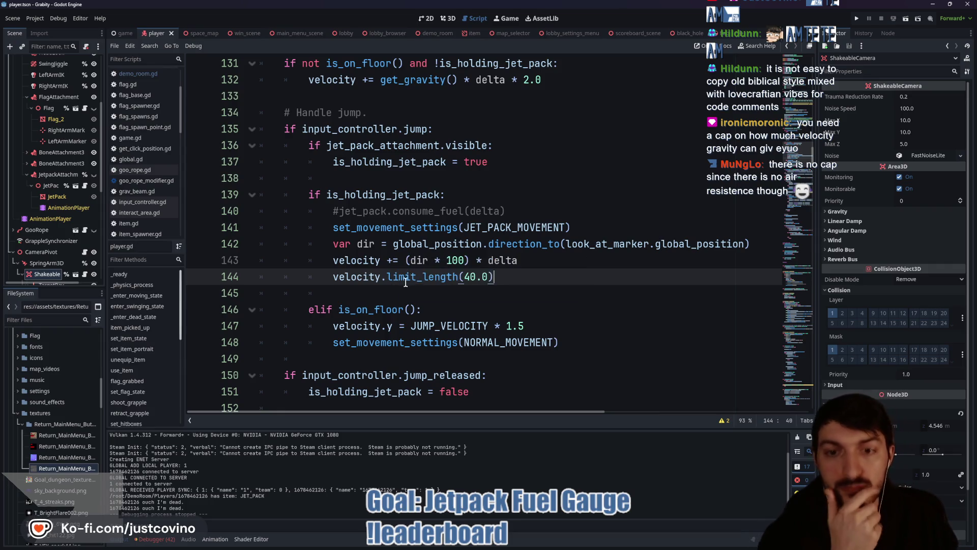
pyautogui.click(468, 275)
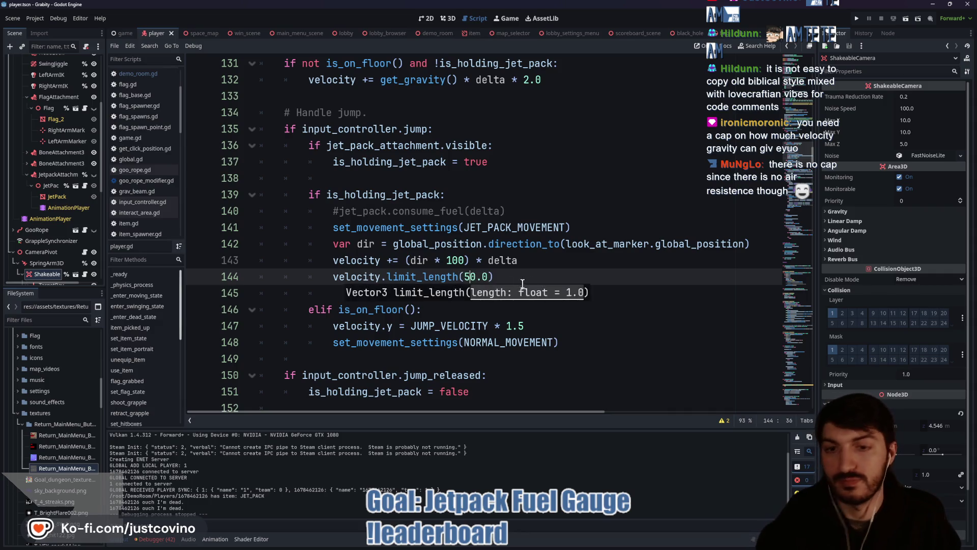
pyautogui.press('End')
pyautogui.click(438, 33)
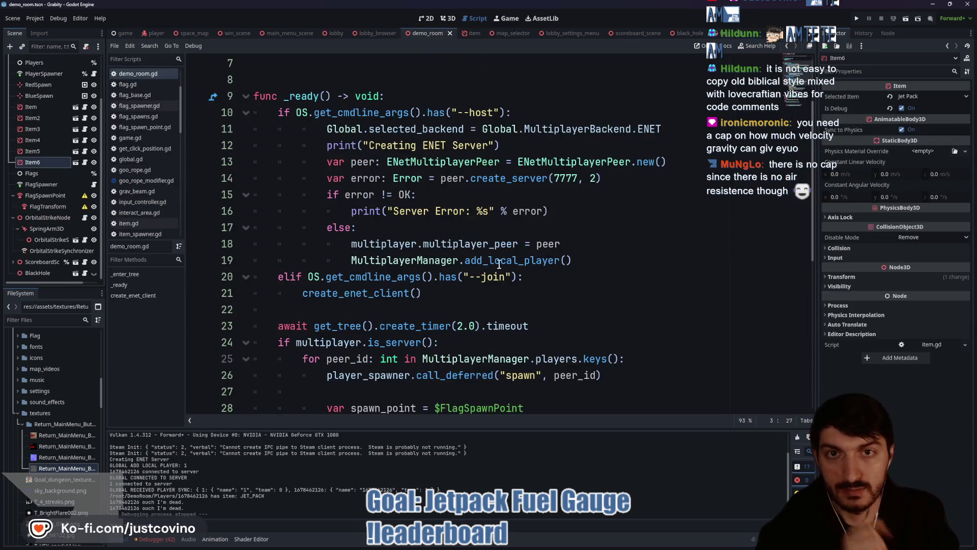
pyautogui.press('F5')
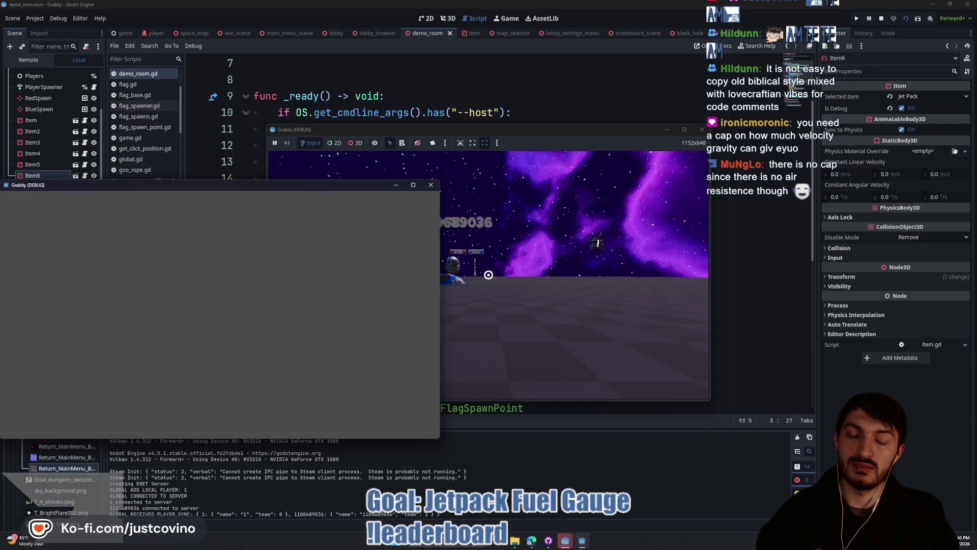
pyautogui.press('space')
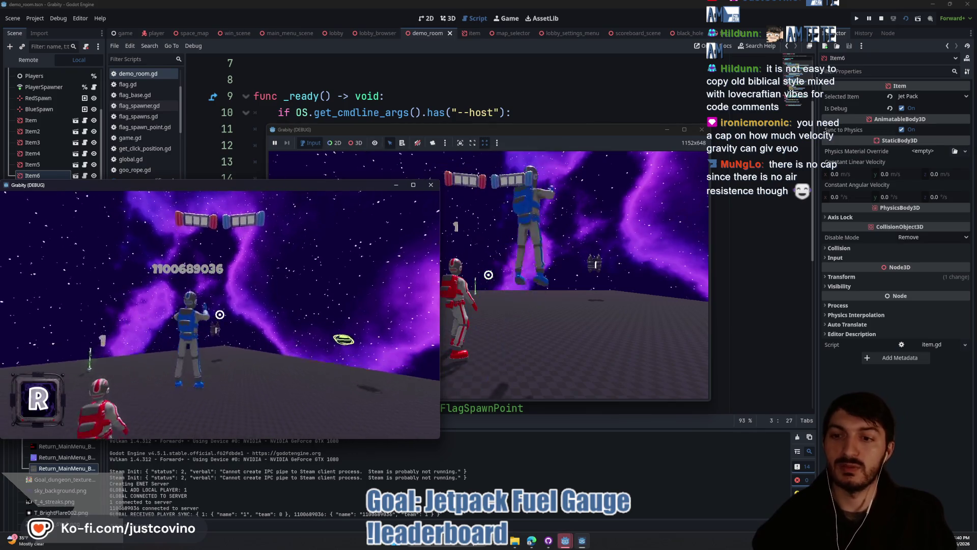
pyautogui.press('w')
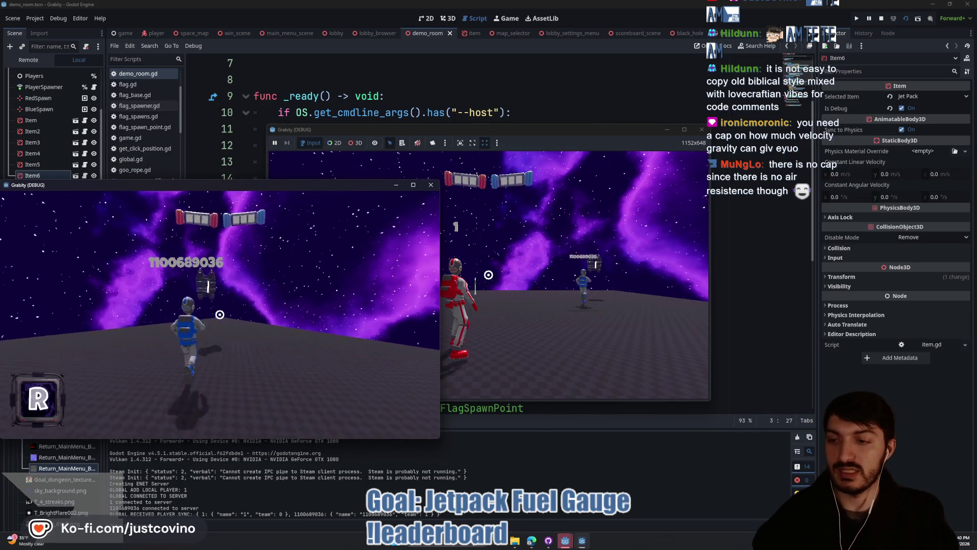
pyautogui.press('d')
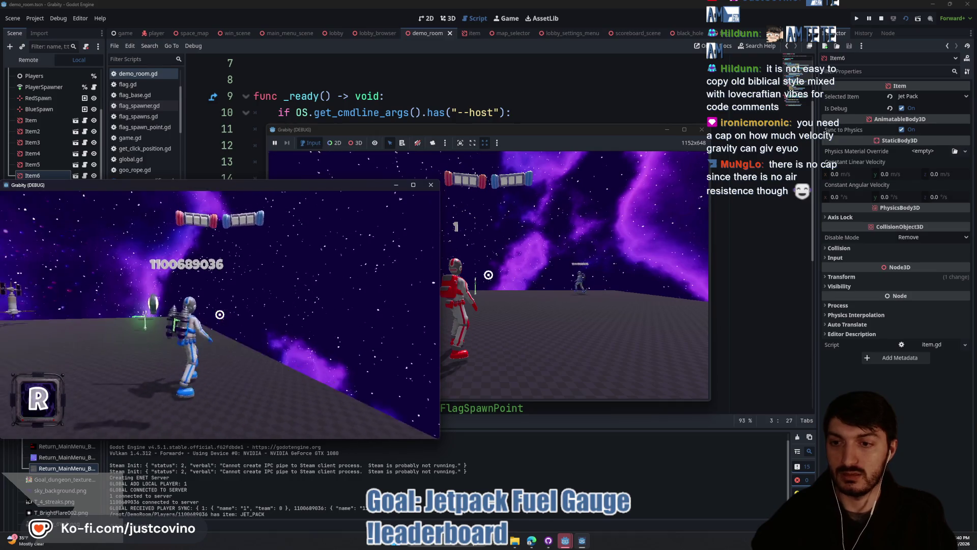
pyautogui.press('space')
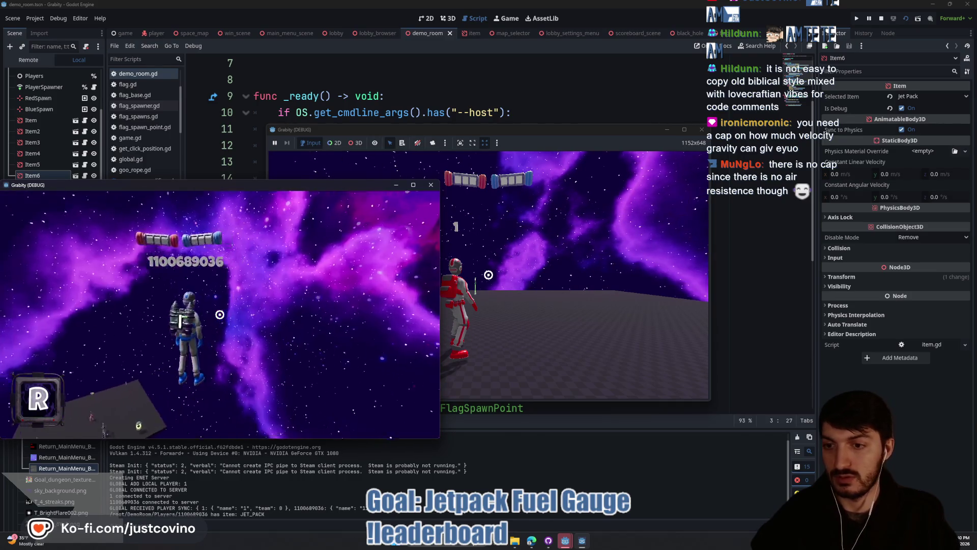
pyautogui.press('w')
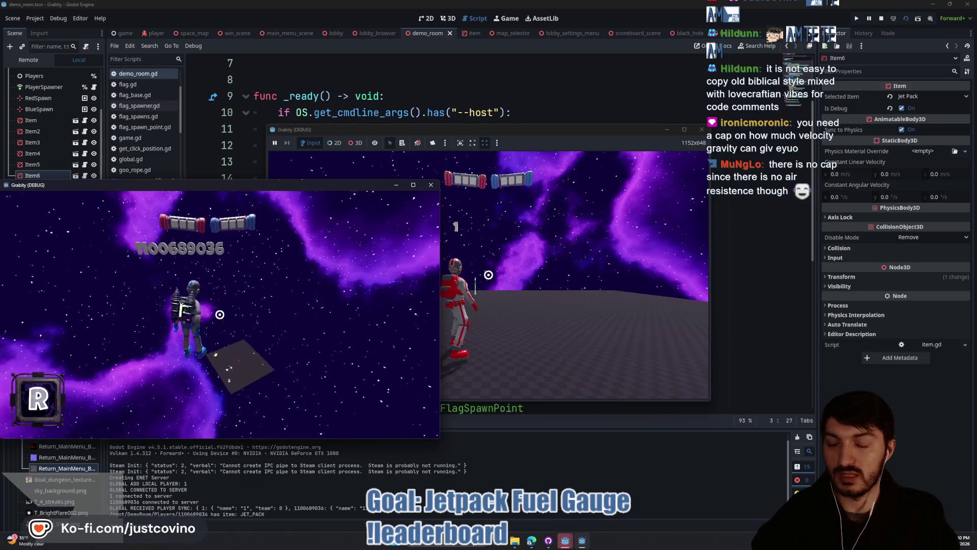
pyautogui.press('w')
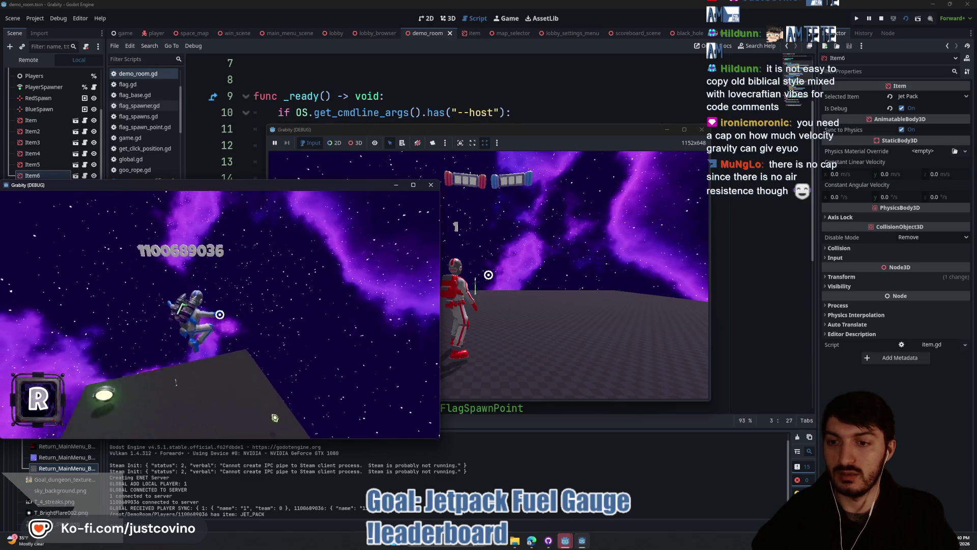
pyautogui.press('space')
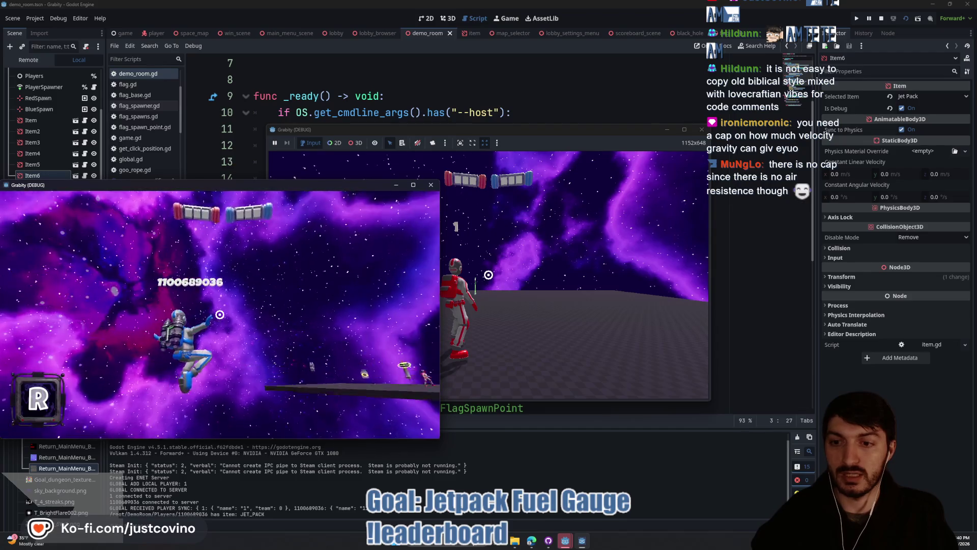
pyautogui.press('space')
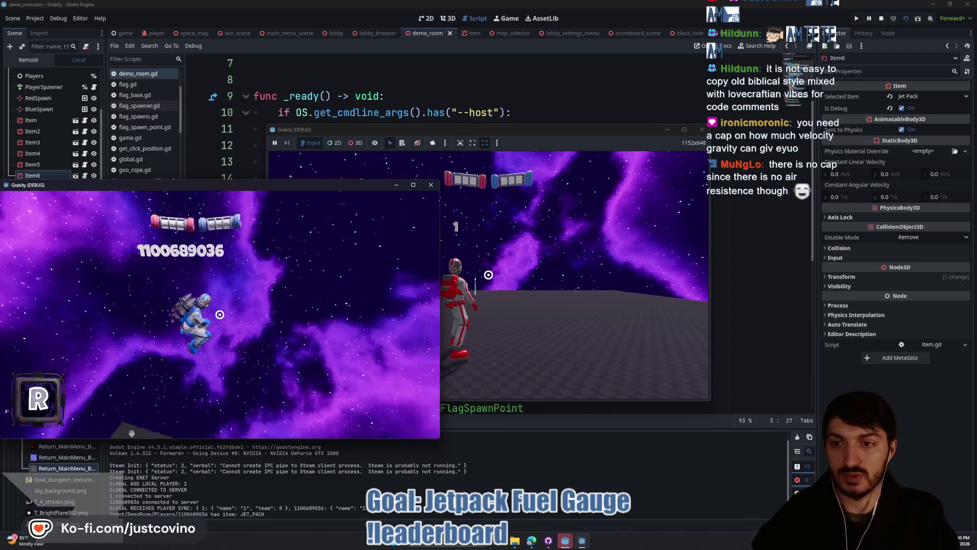
pyautogui.press('w')
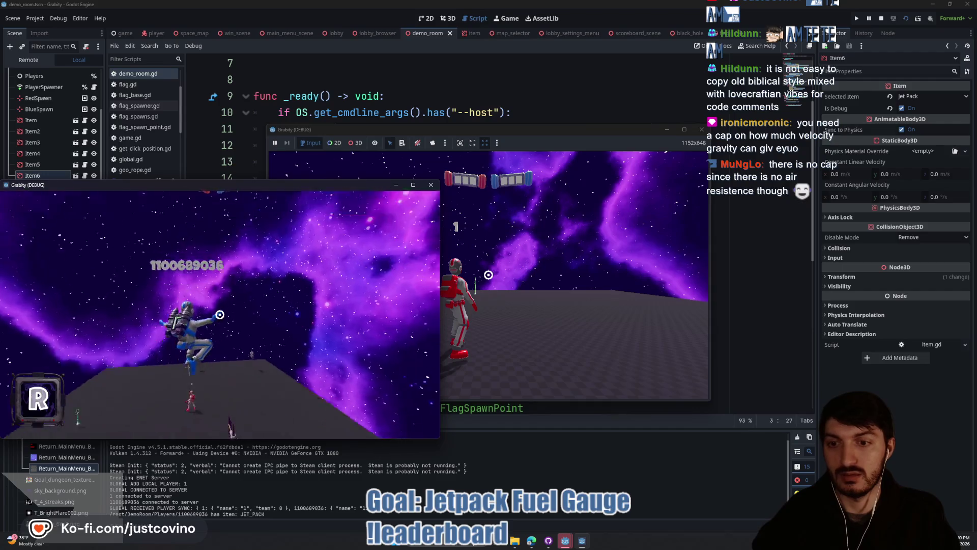
pyautogui.press('space')
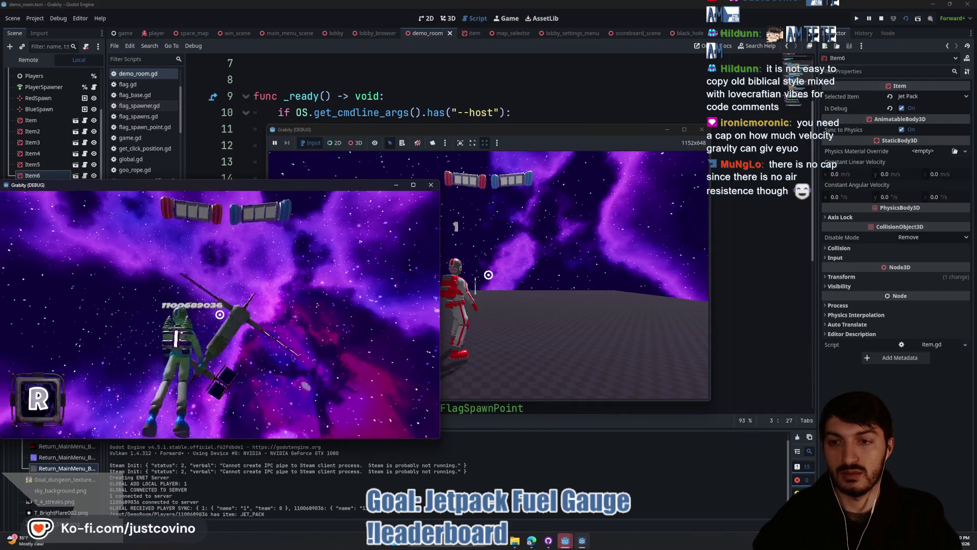
pyautogui.press('space')
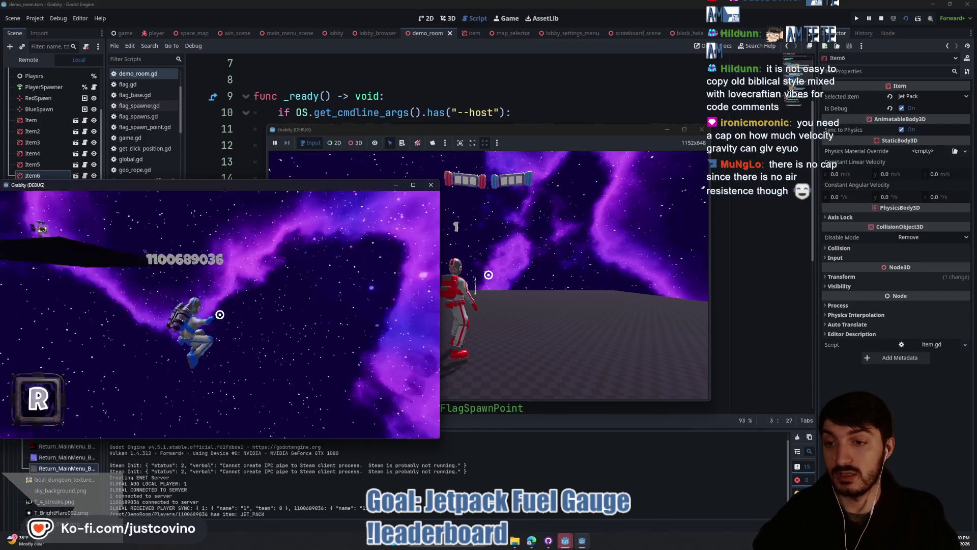
pyautogui.press('F8')
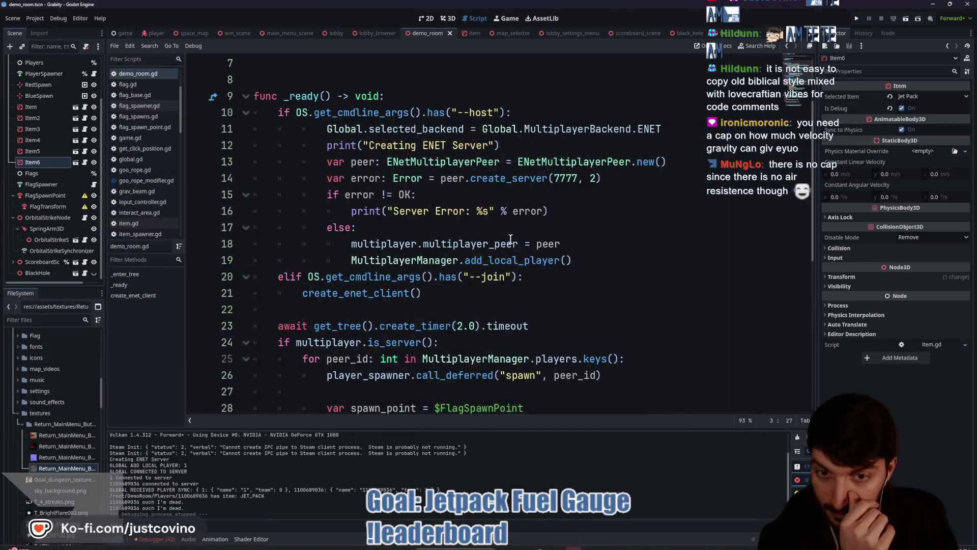
# In player.gd, delete the velocity limit line and both JET_PACK_MOVEMENT and NORMAL_MOVEMENT set_movement_settings calls
pyautogui.click(155, 33)
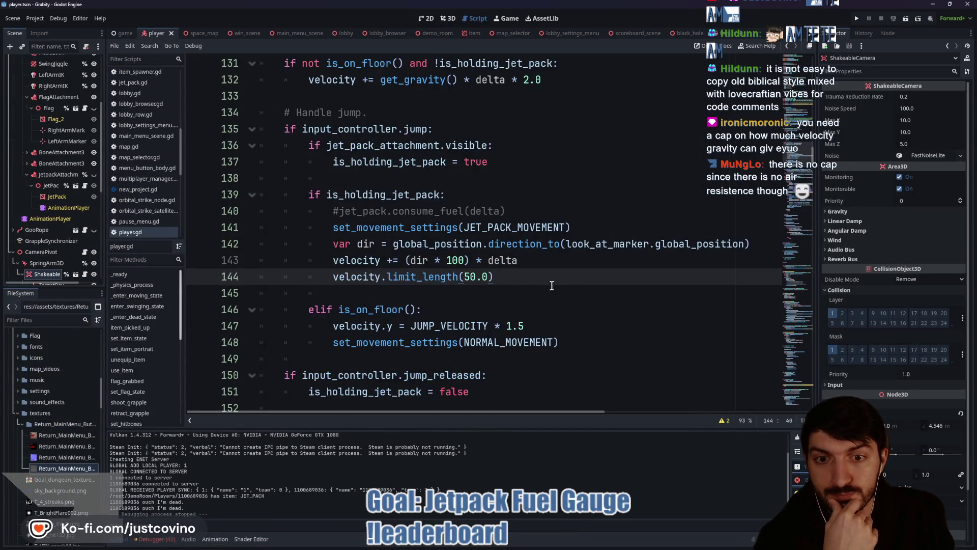
pyautogui.moveTo(552, 283); pyautogui.dragTo(210, 282)
pyautogui.press('BackSpace')
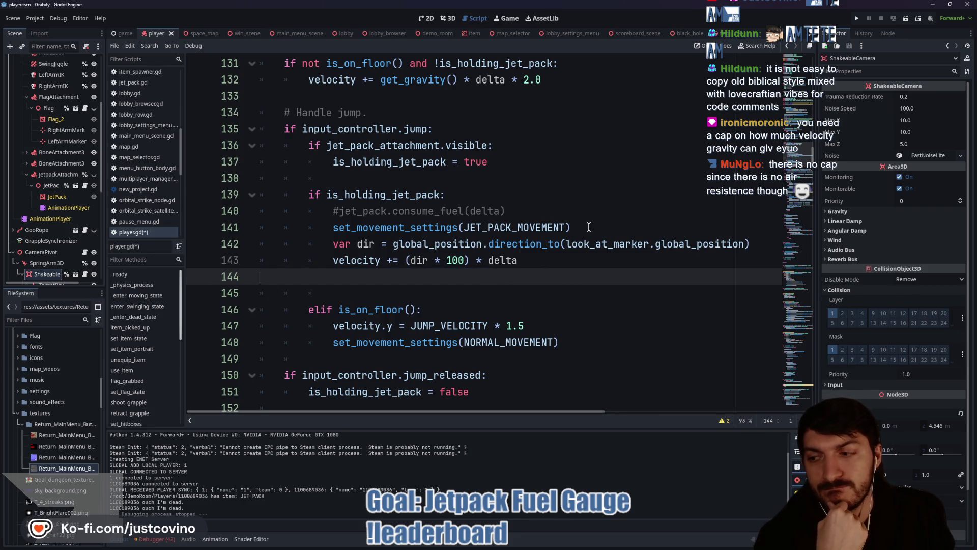
pyautogui.moveTo(589, 227); pyautogui.dragTo(221, 232)
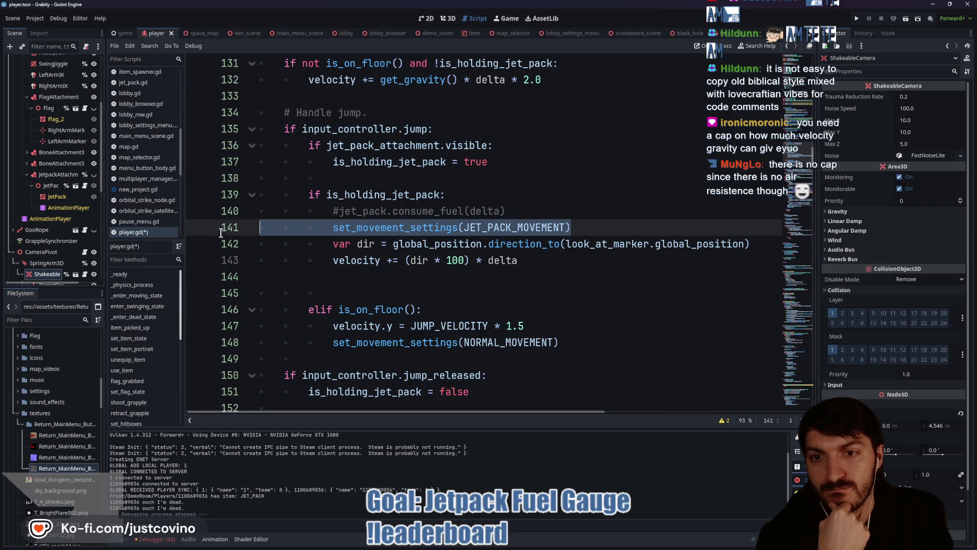
pyautogui.press('BackSpace')
pyautogui.press('BackSpace')
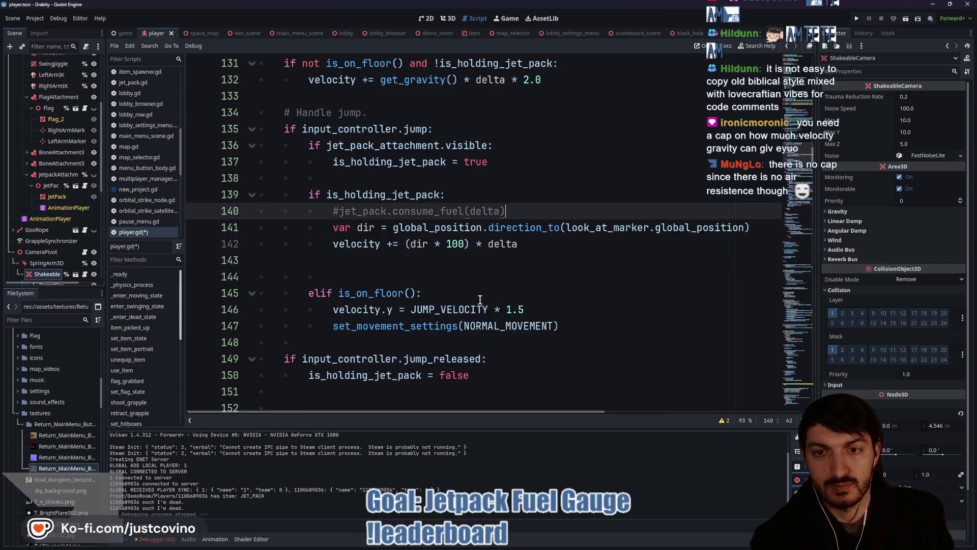
pyautogui.moveTo(564, 326); pyautogui.dragTo(206, 340)
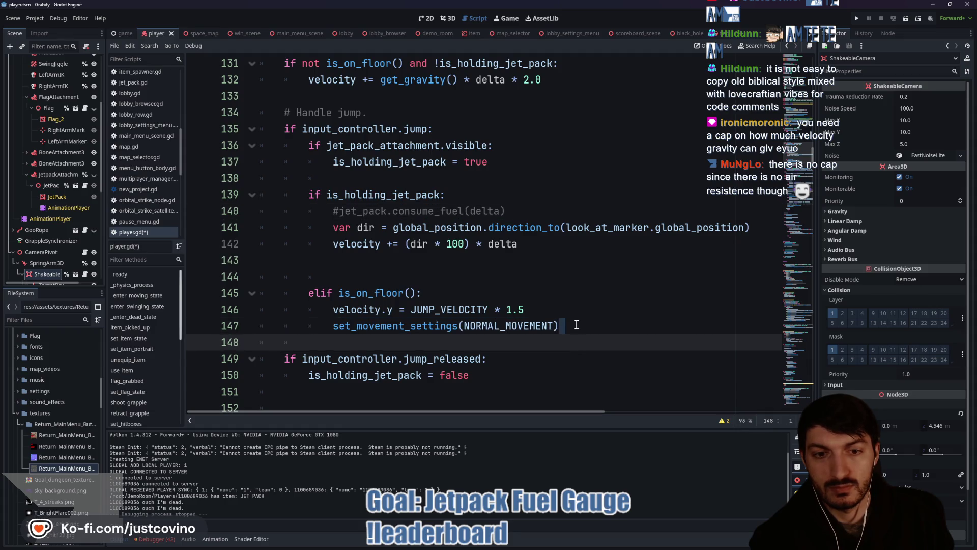
pyautogui.moveTo(564, 326); pyautogui.dragTo(209, 328)
pyautogui.press('BackSpace')
pyautogui.press('BackSpace')
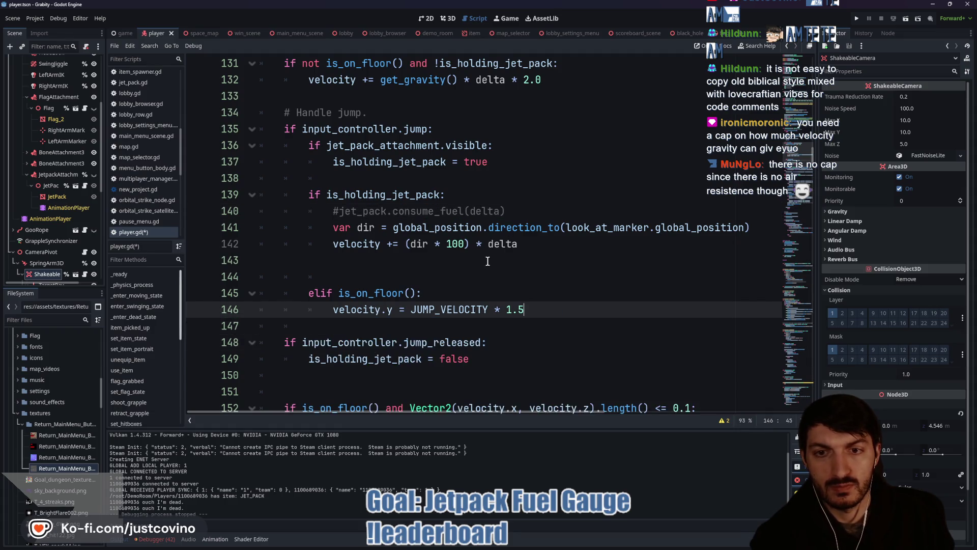
pyautogui.scroll(18, 466, 277)
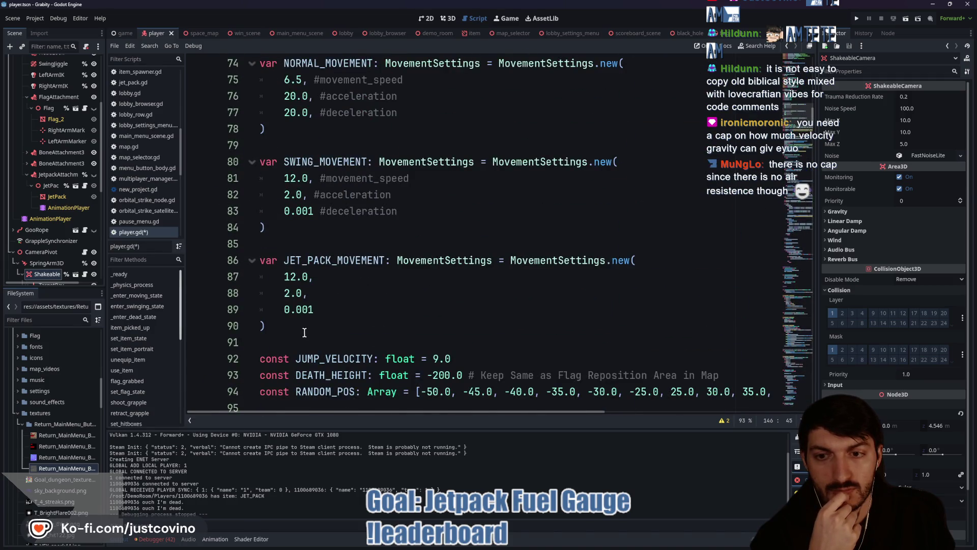
# Delete the JET_PACK_MOVEMENT var block and save player.gd
pyautogui.moveTo(267, 327); pyautogui.dragTo(239, 267)
pyautogui.press('BackSpace')
pyautogui.press('BackSpace')
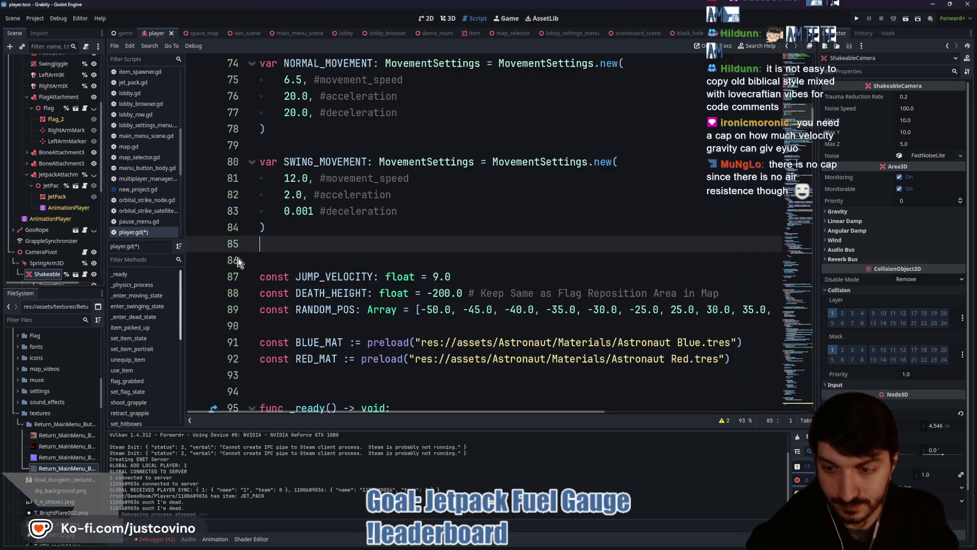
pyautogui.hotkey('ctrl', 's')
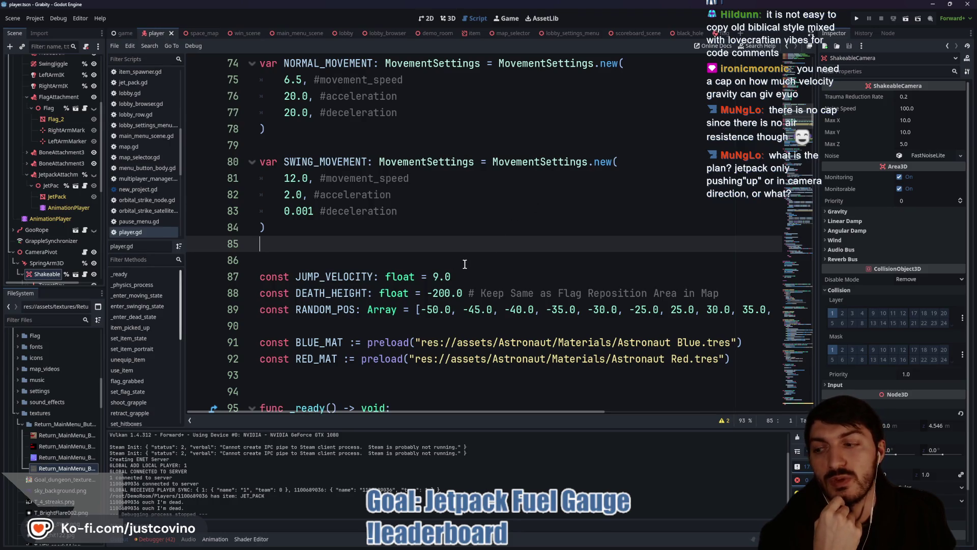
# Scroll down to the push direction on line 136, then show the player scene in 3D
pyautogui.scroll(-10, 465, 264)
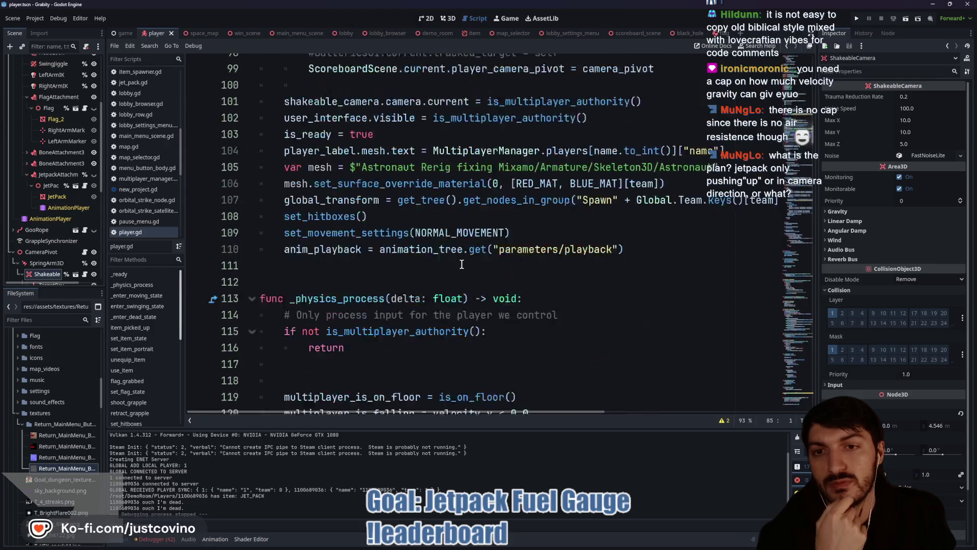
pyautogui.scroll(-5, 462, 264)
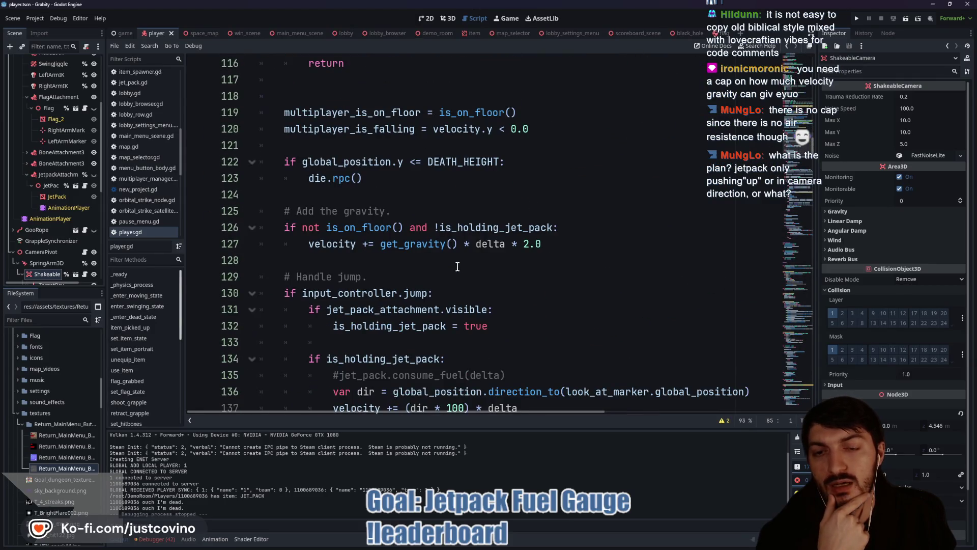
pyautogui.scroll(-3, 457, 266)
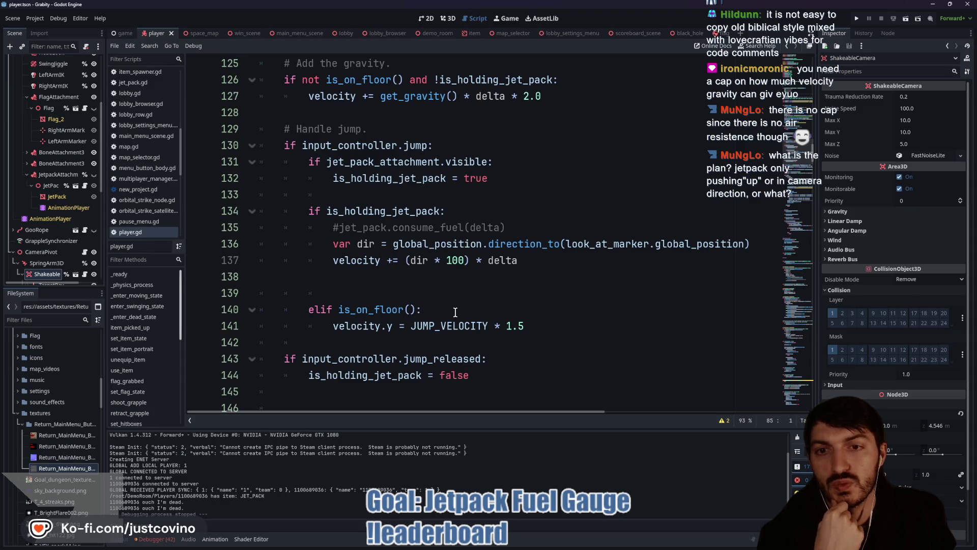
pyautogui.click(348, 246)
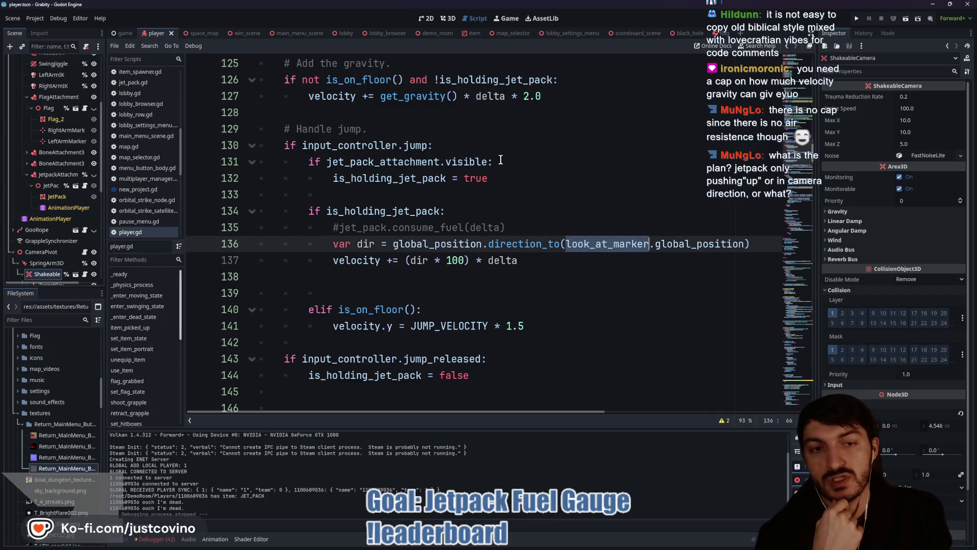
pyautogui.click(444, 19)
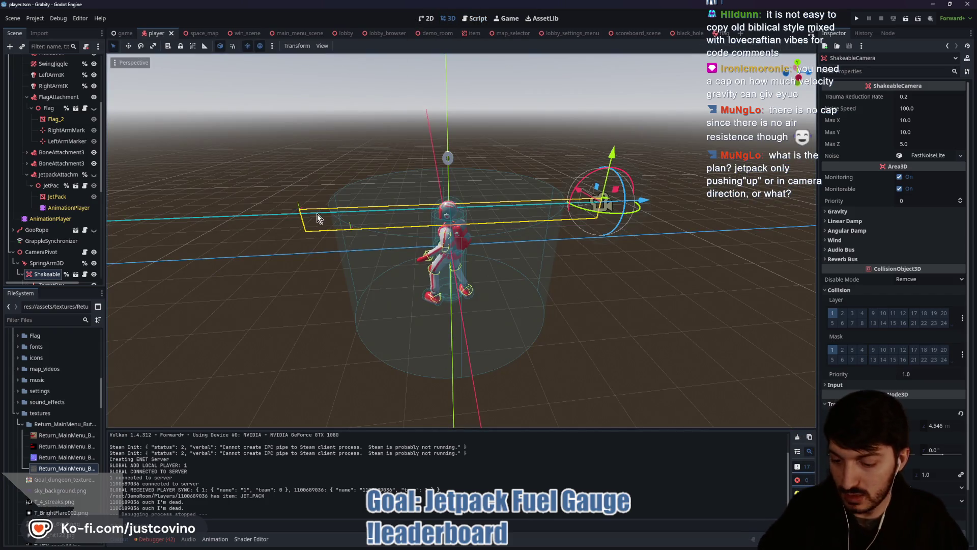
# Orbit around the player while sketching the marker position and a doubled push arrow, then return to player.gd
pyautogui.moveTo(313, 191); pyautogui.dragTo(279, 174)
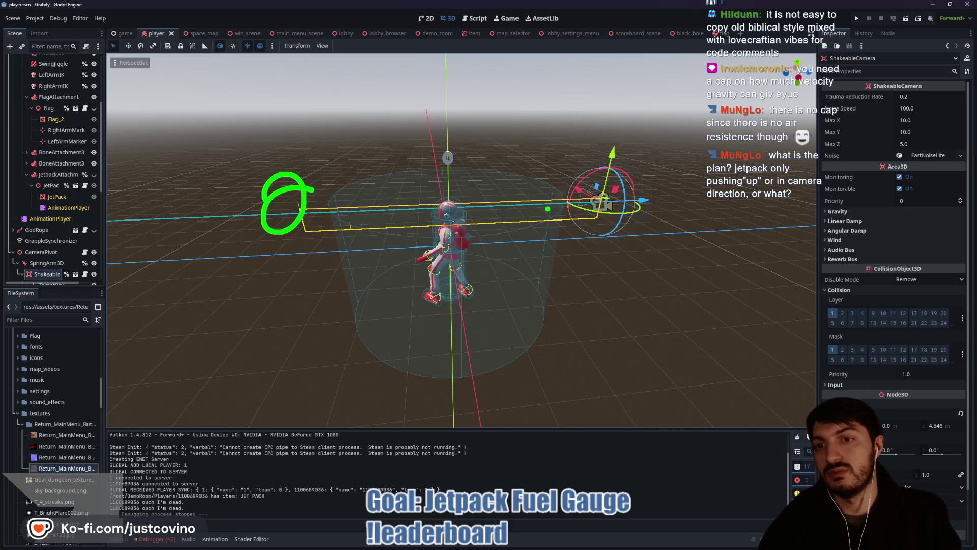
pyautogui.moveTo(530, 240)
pyautogui.mouseDown()
pyautogui.moveTo(382, 243)
pyautogui.moveTo(552, 240)
pyautogui.moveTo(533, 240)
pyautogui.mouseUp()
pyautogui.moveTo(298, 214)
pyautogui.mouseDown()
pyautogui.moveTo(284, 234)
pyautogui.moveTo(285, 206)
pyautogui.moveTo(436, 228)
pyautogui.moveTo(433, 257)
pyautogui.moveTo(296, 261)
pyautogui.mouseUp()
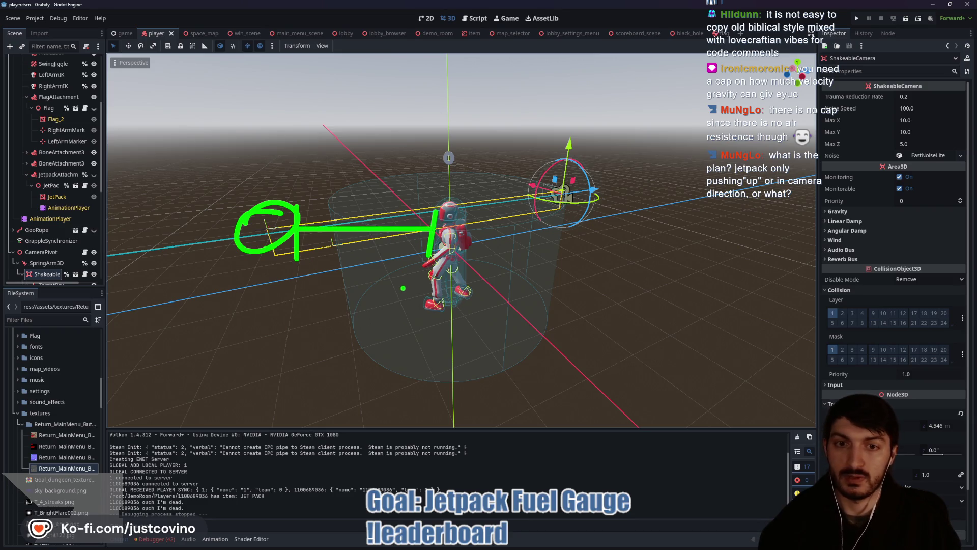
pyautogui.moveTo(286, 273); pyautogui.dragTo(433, 274)
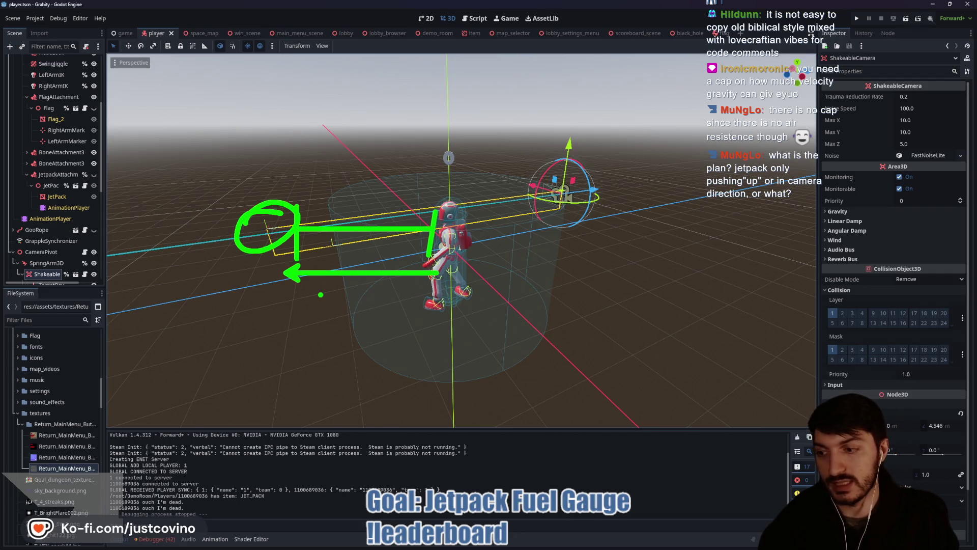
pyautogui.moveTo(350, 287)
pyautogui.mouseDown()
pyautogui.moveTo(373, 307)
pyautogui.moveTo(324, 317)
pyautogui.mouseUp()
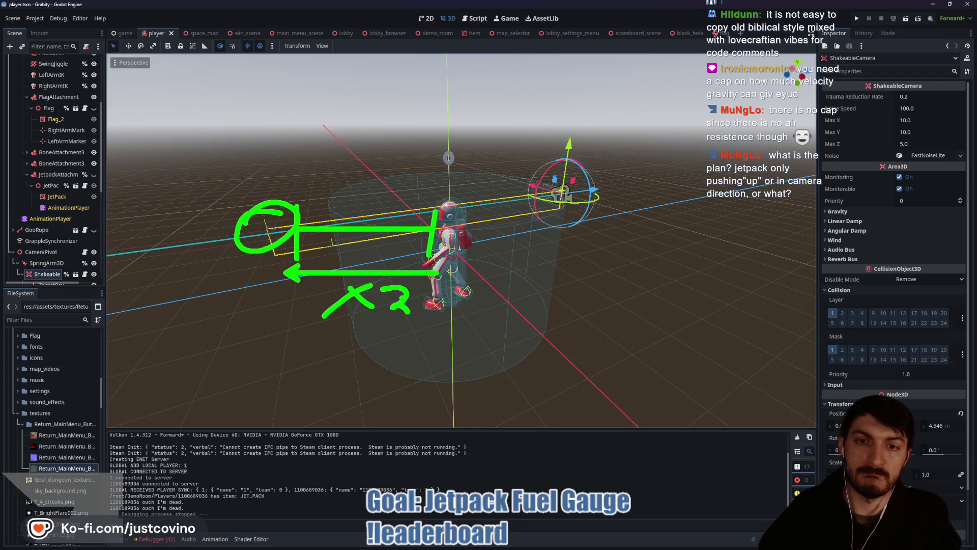
pyautogui.press('Escape')
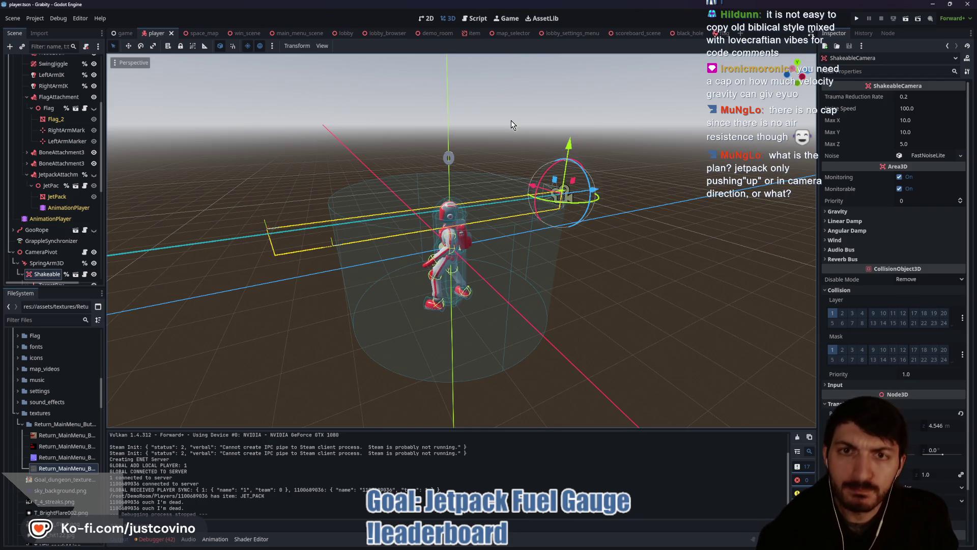
pyautogui.click(479, 18)
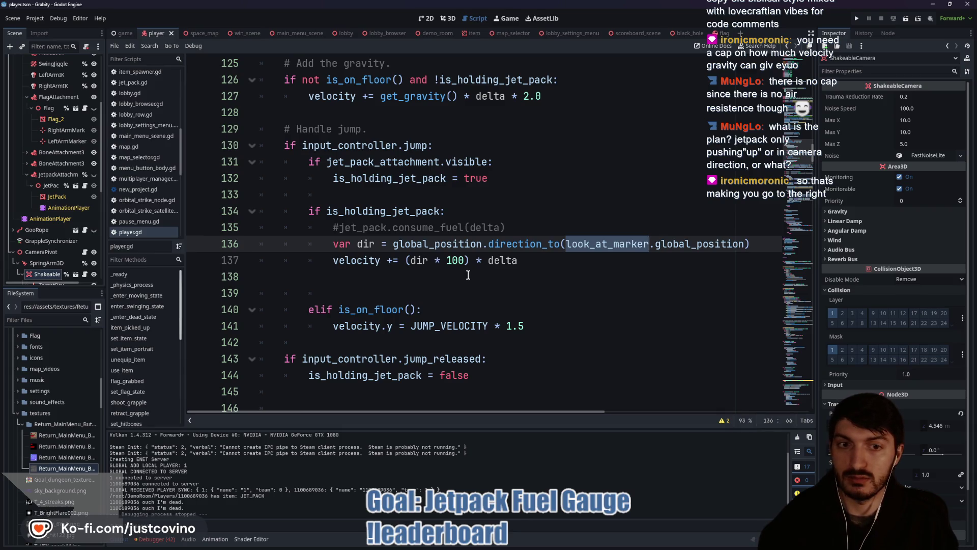
# In the player's 3D view, orbit to see the camera rig from the side and trace its aim
pyautogui.click(447, 18)
pyautogui.moveTo(360, 227); pyautogui.dragTo(301, 198)
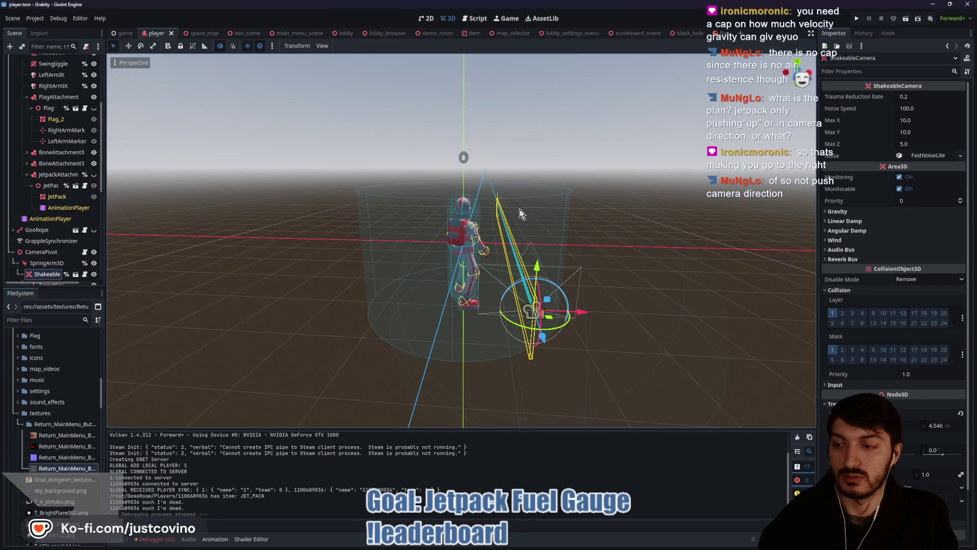
pyautogui.moveTo(520, 209)
pyautogui.mouseDown()
pyautogui.moveTo(496, 176)
pyautogui.moveTo(488, 186)
pyautogui.moveTo(504, 194)
pyautogui.moveTo(487, 191)
pyautogui.mouseUp()
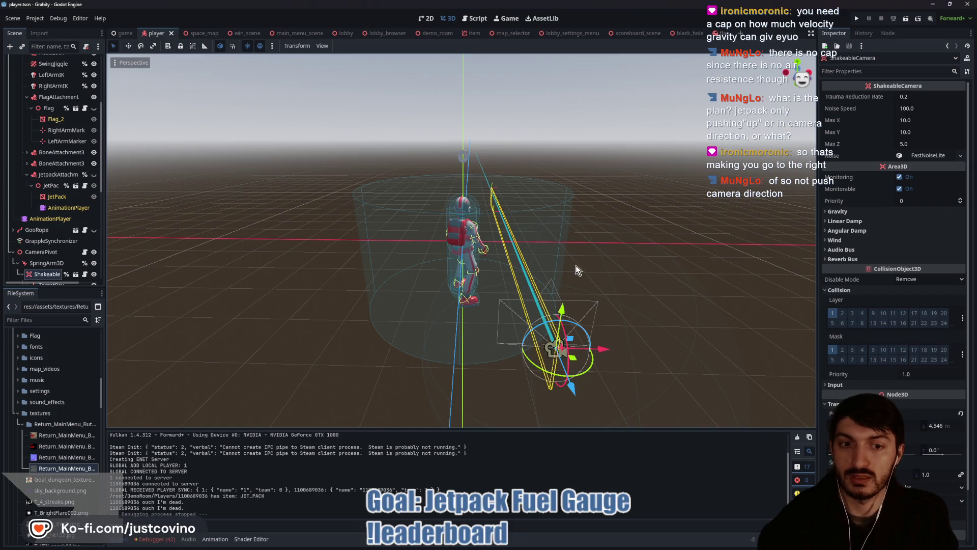
pyautogui.moveTo(579, 271); pyautogui.dragTo(494, 268)
pyautogui.moveTo(607, 202); pyautogui.dragTo(250, 271)
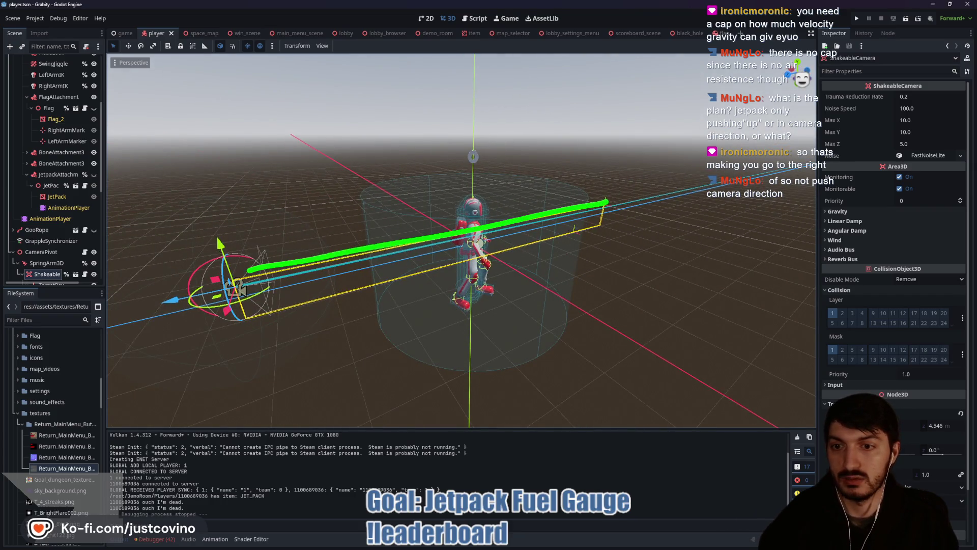
# Select TargetRay to inspect its RayCast3D properties, view the player from behind and above, then return to the script
pyautogui.scroll(-2, 49, 262)
pyautogui.click(50, 258)
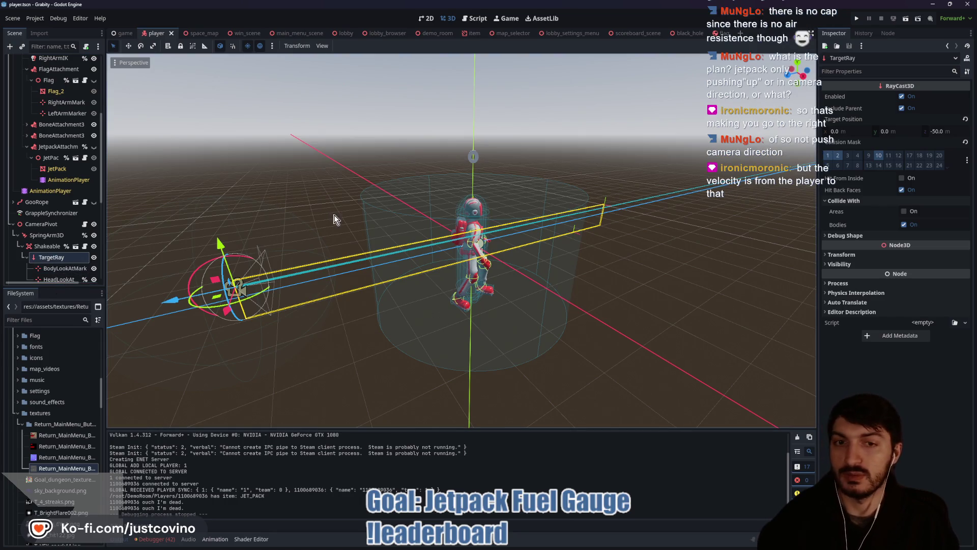
pyautogui.moveTo(334, 218)
pyautogui.mouseDown()
pyautogui.moveTo(498, 234)
pyautogui.moveTo(601, 224)
pyautogui.mouseUp()
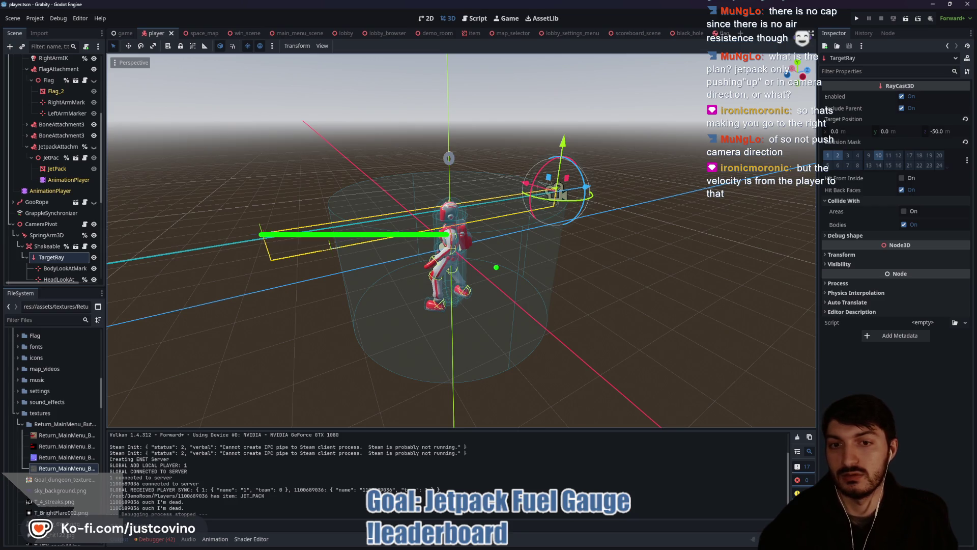
pyautogui.moveTo(496, 268); pyautogui.dragTo(312, 311)
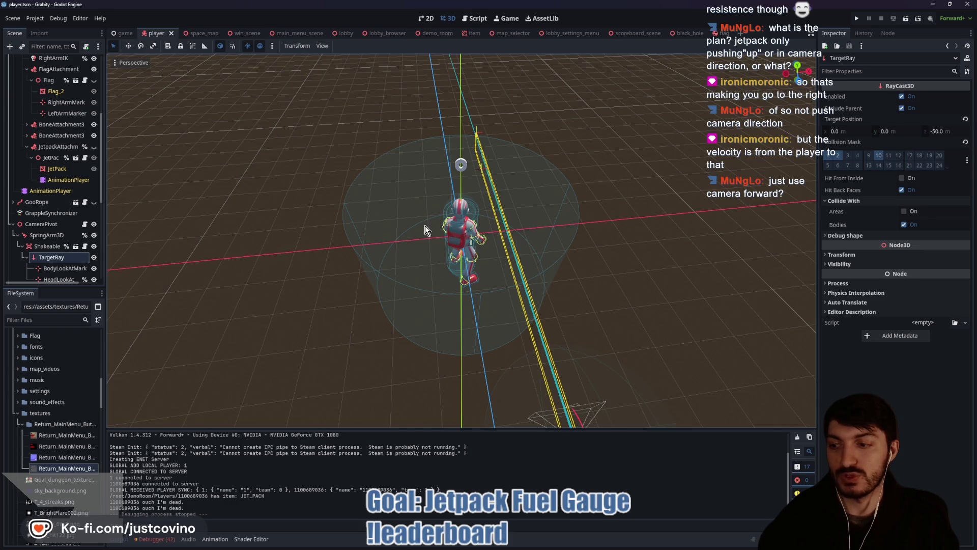
pyautogui.click(476, 19)
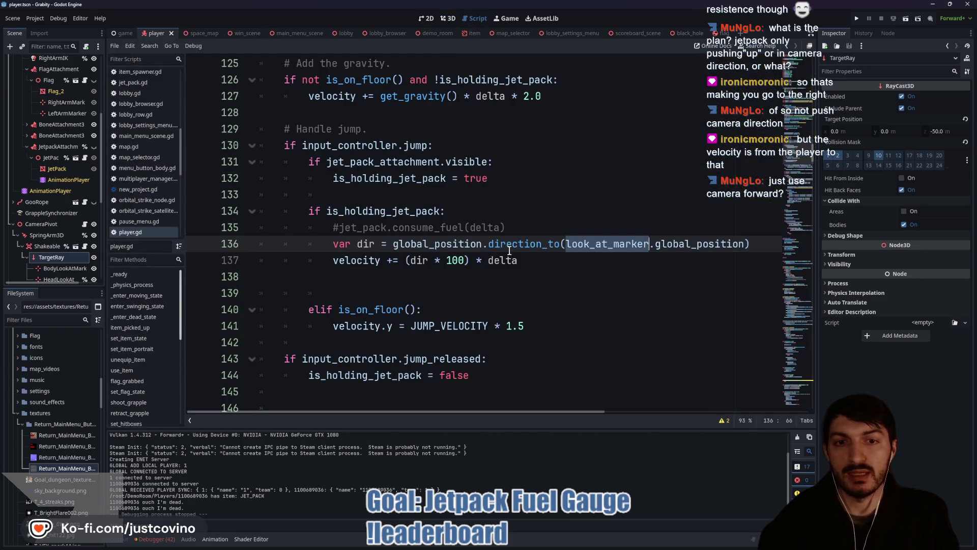
# Replace the marker-based dir with -camera_pivot.camera.global_basis.z in the jetpack push and save
pyautogui.click(544, 253)
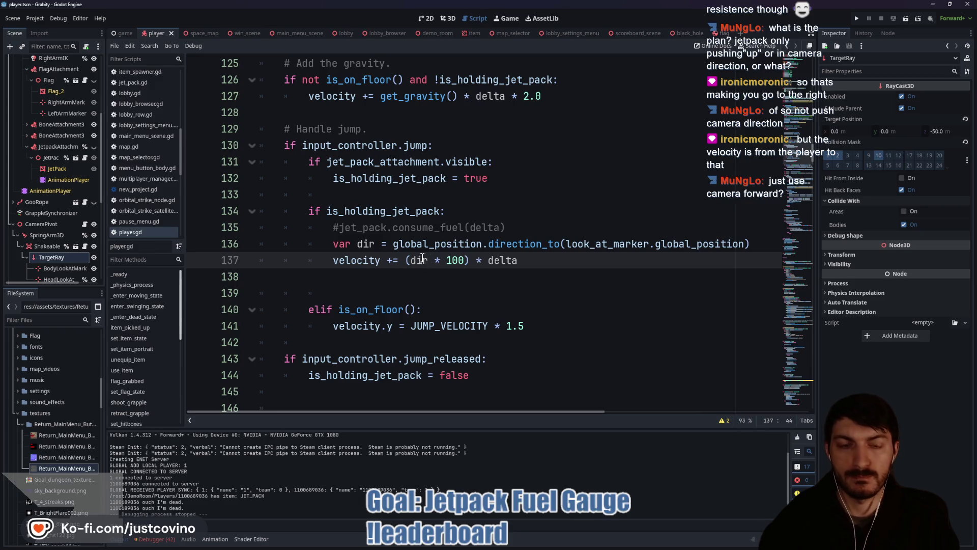
pyautogui.moveTo(763, 244); pyautogui.dragTo(333, 245)
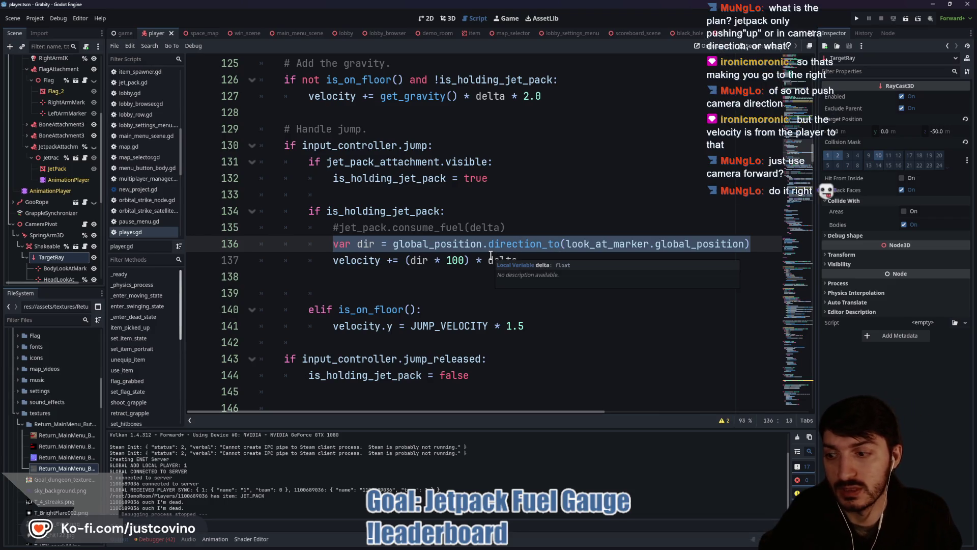
pyautogui.press('BackSpace')
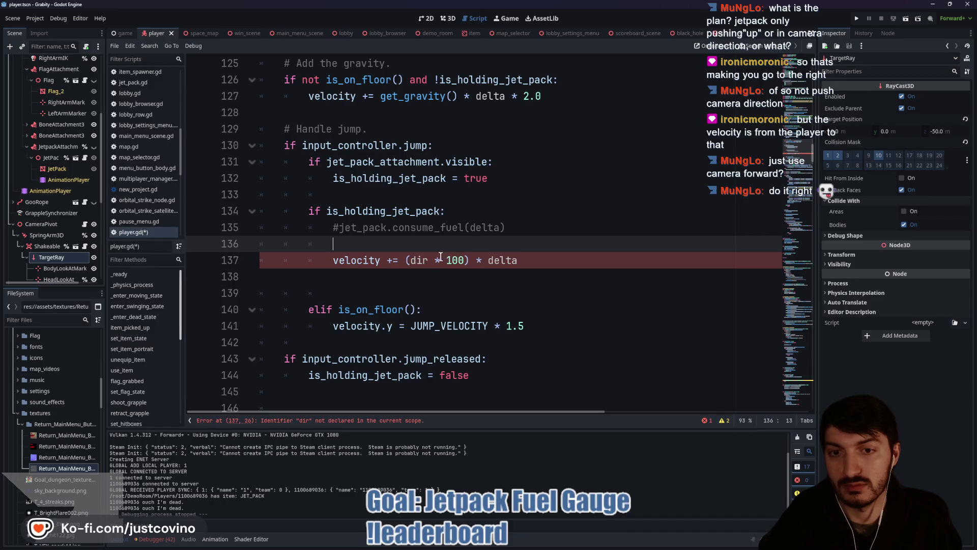
pyautogui.doubleClick(427, 261)
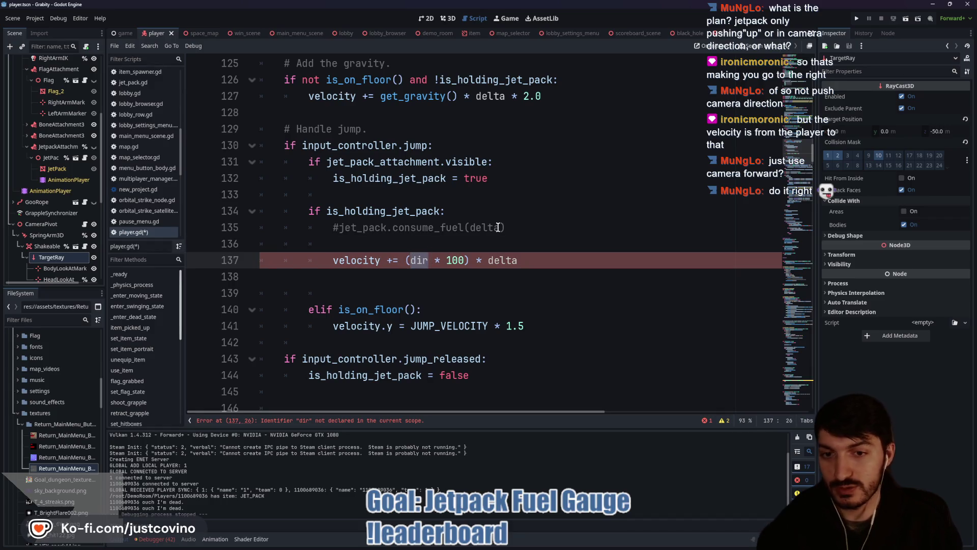
pyautogui.write('camera_pivot.camer')
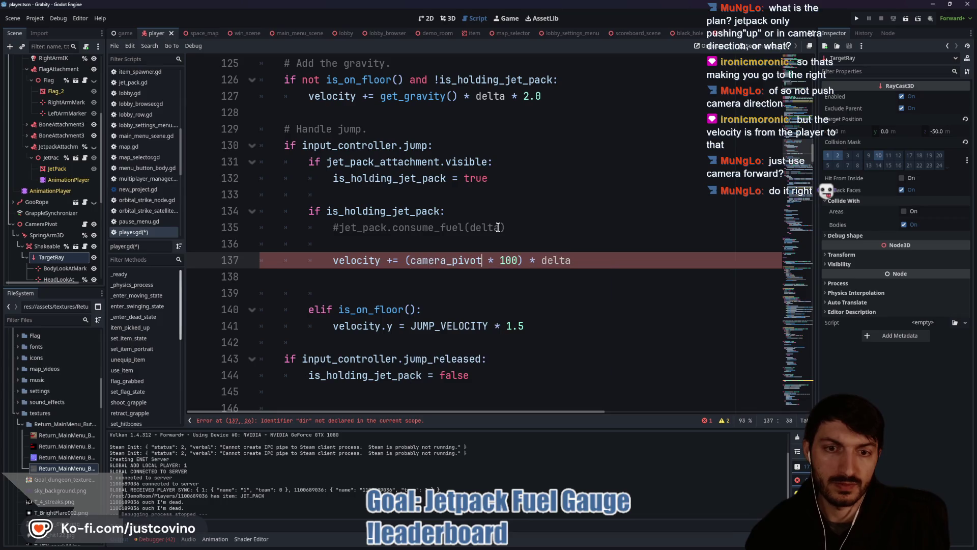
pyautogui.write('a.')
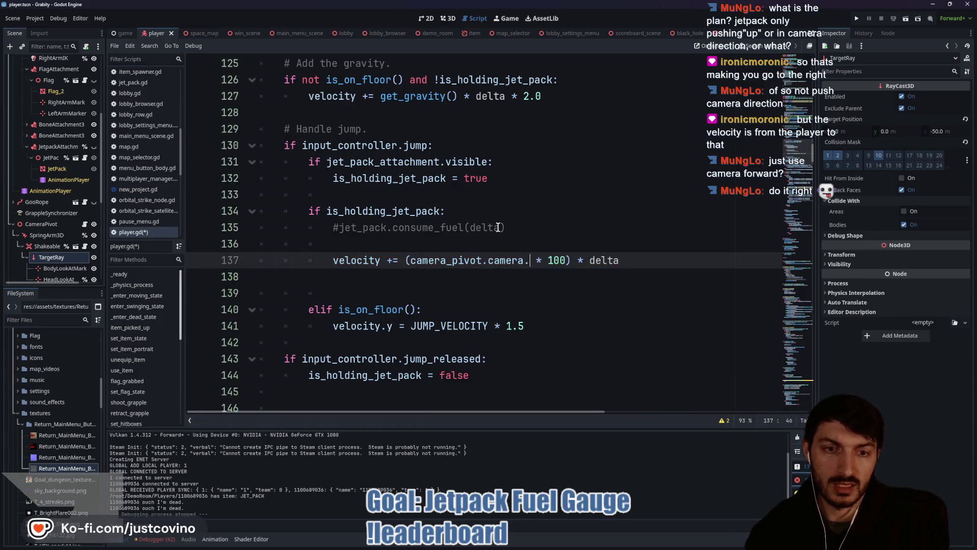
pyautogui.write('global_basis.')
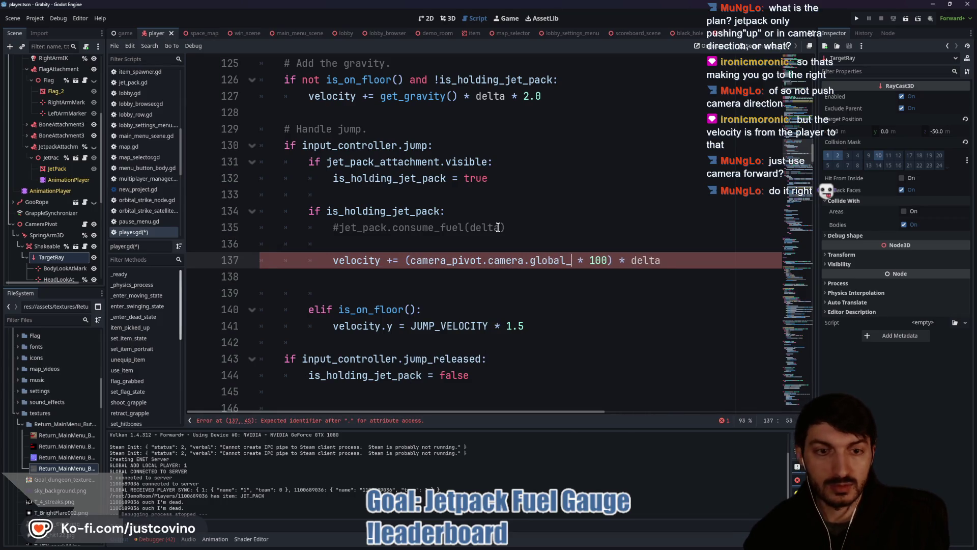
pyautogui.write('z')
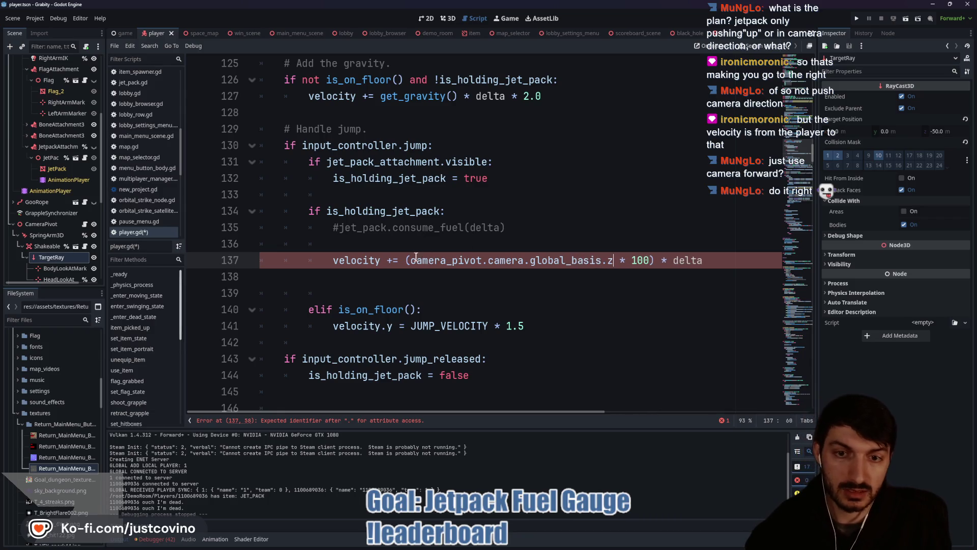
pyautogui.click(412, 260)
pyautogui.write('-')
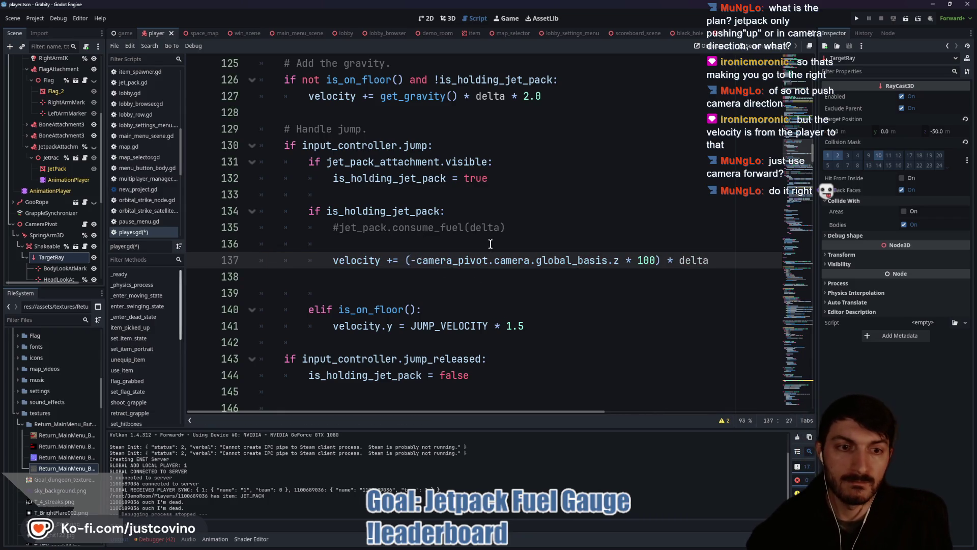
pyautogui.click(590, 243)
pyautogui.hotkey('ctrl', 's')
# Delete the unused look_at_marker variable, save player.gd, and switch to the demo_room scene
pyautogui.scroll(13, 435, 270)
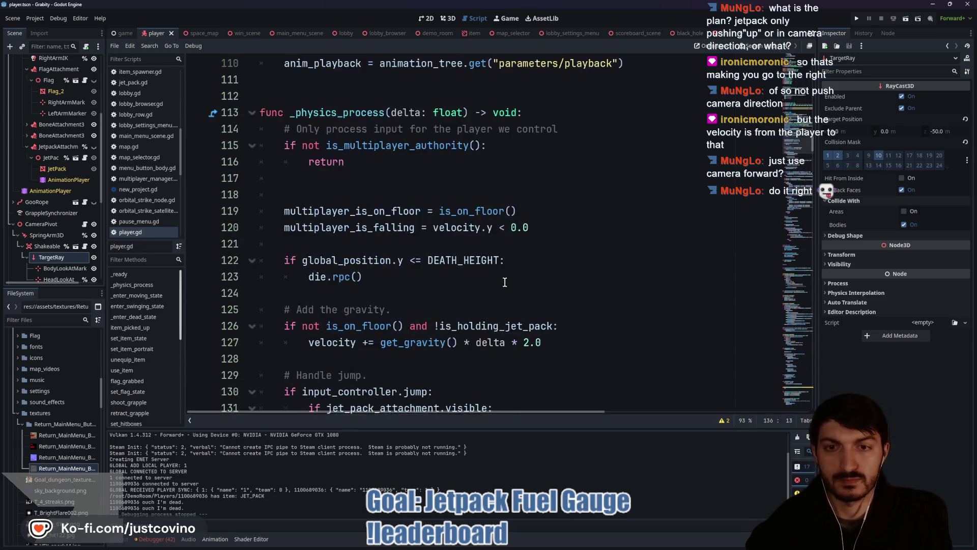
pyautogui.scroll(16, 436, 289)
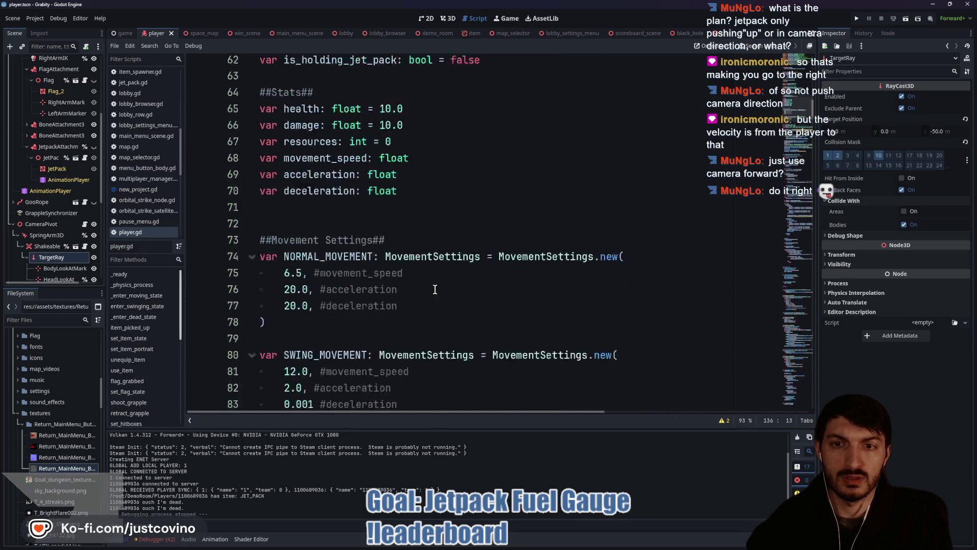
pyautogui.scroll(5, 437, 290)
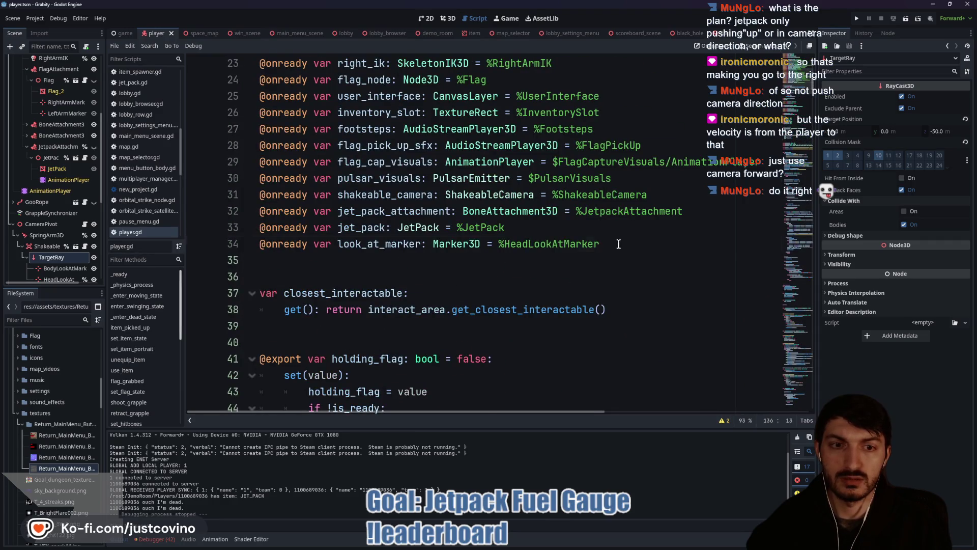
pyautogui.moveTo(642, 261); pyautogui.dragTo(242, 245)
pyautogui.press('BackSpace')
pyautogui.press('BackSpace')
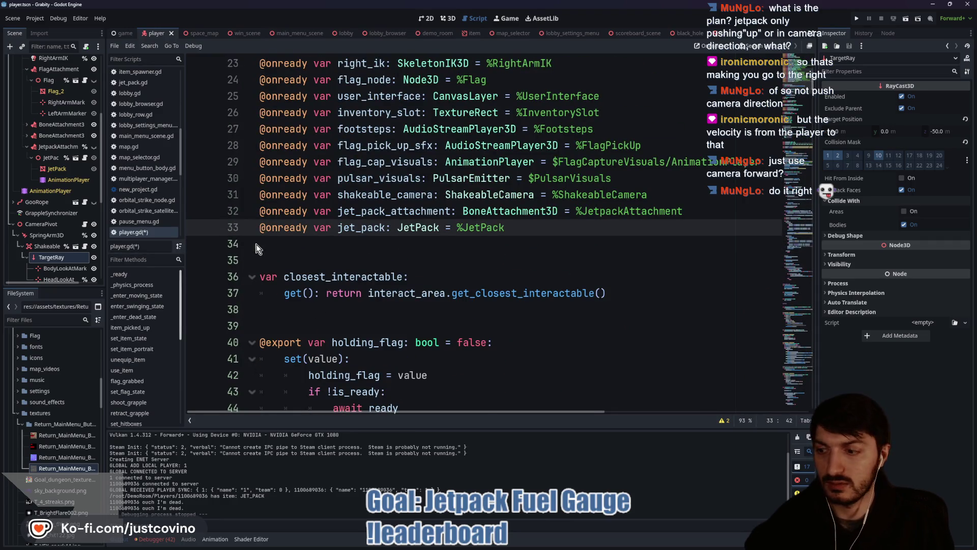
pyautogui.scroll(-9, 398, 258)
pyautogui.scroll(-20, 397, 258)
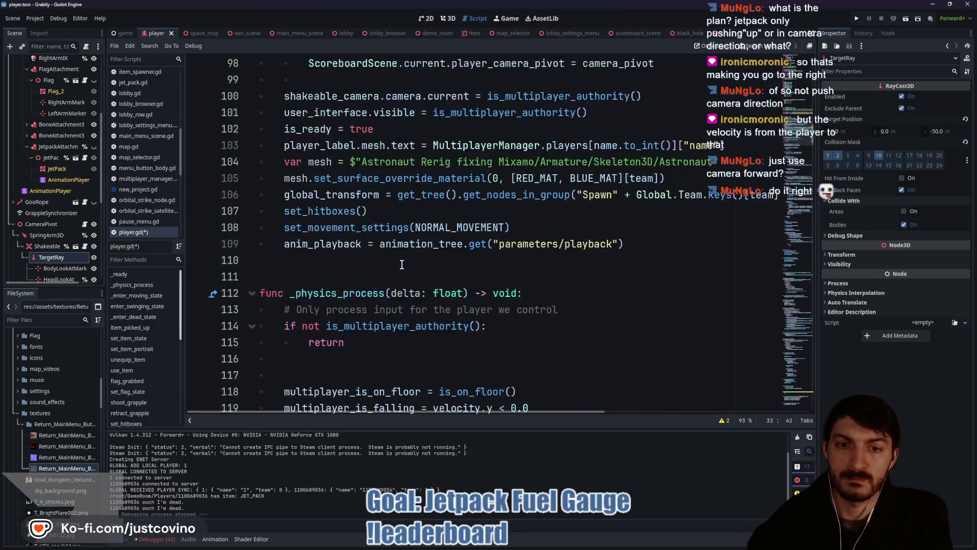
pyautogui.scroll(-10, 446, 269)
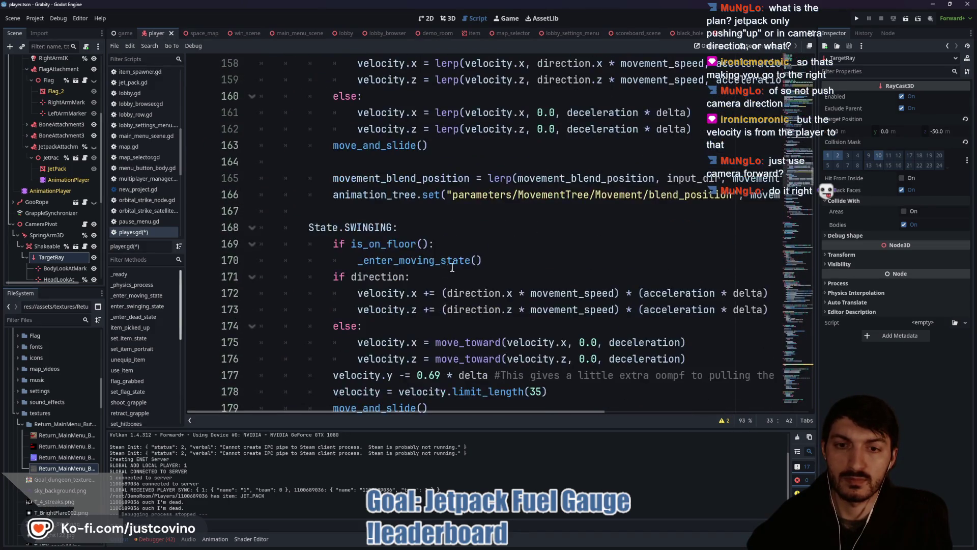
pyautogui.click(463, 228)
pyautogui.hotkey('ctrl', 's')
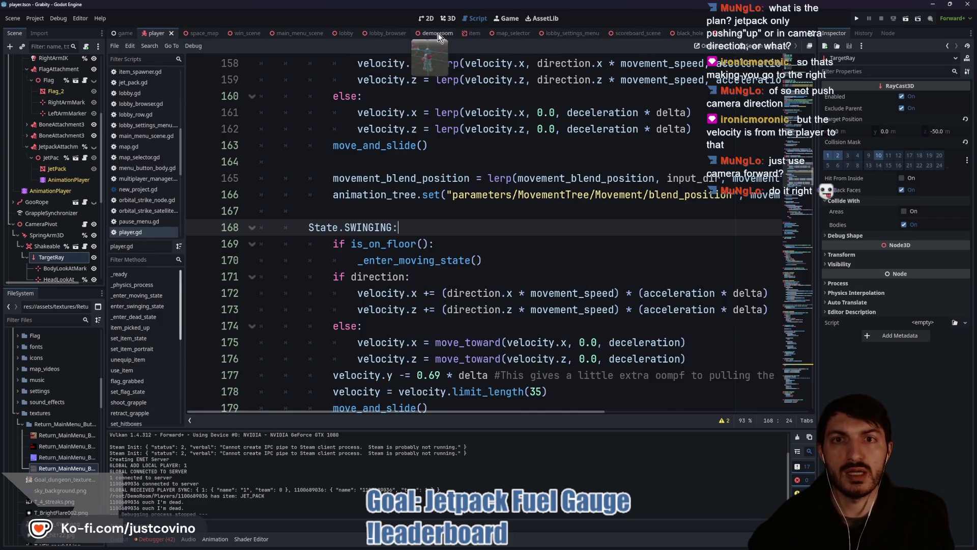
pyautogui.click(385, 37)
pyautogui.click(426, 33)
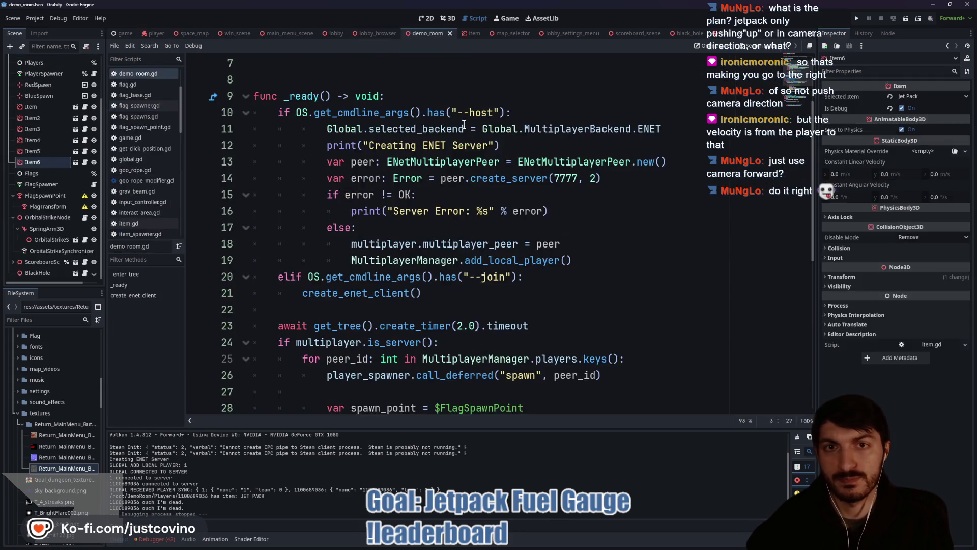
# Run the game with F5, pick up the jetpack and boost upward
pyautogui.press('F5')
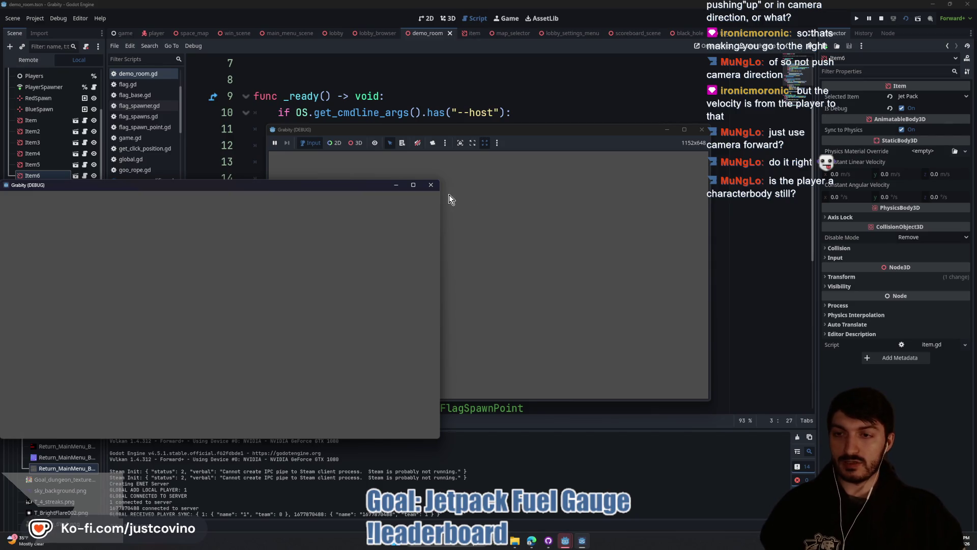
pyautogui.press('space')
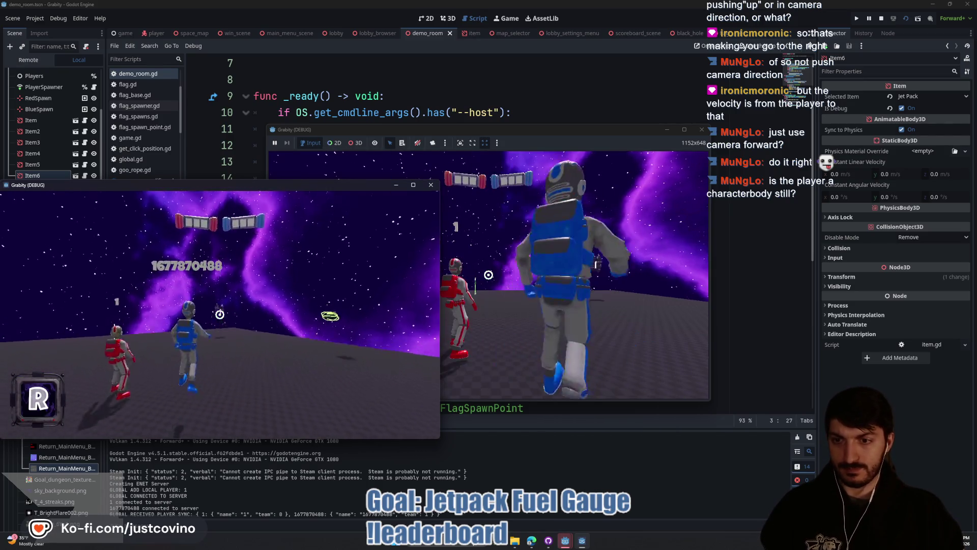
pyautogui.press('w')
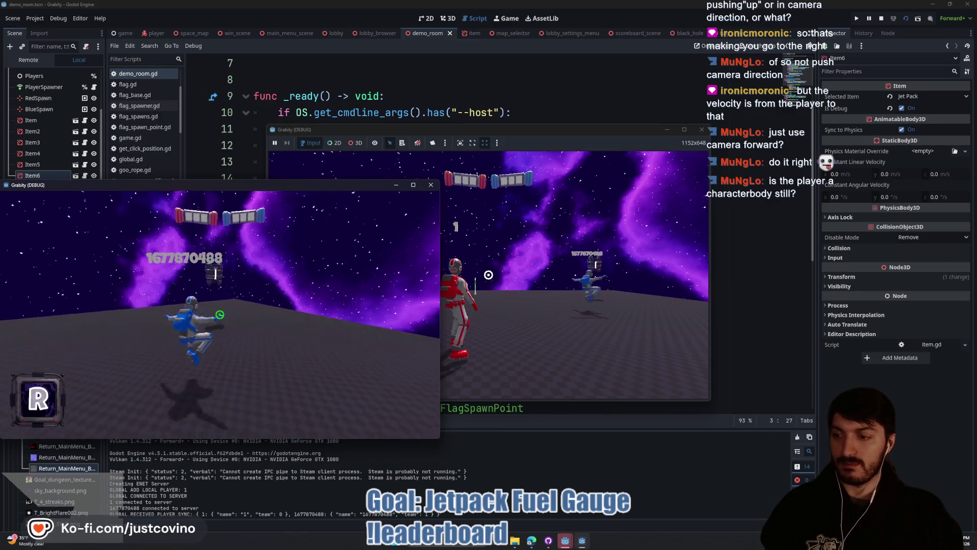
pyautogui.press('w')
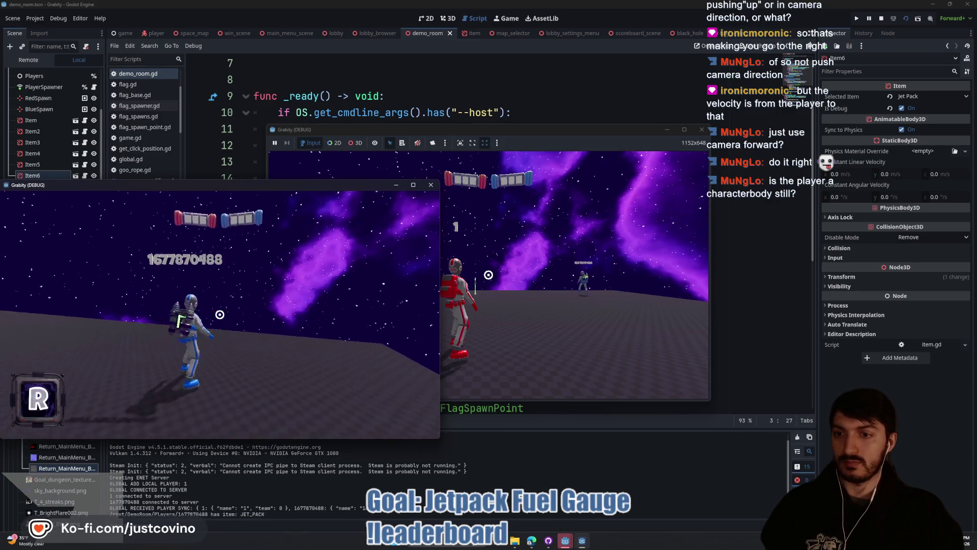
pyautogui.press('space')
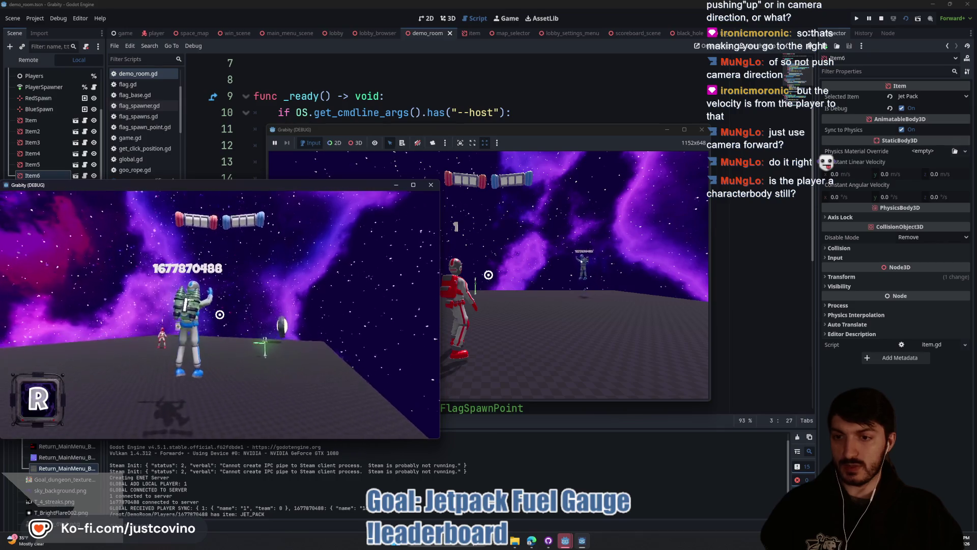
pyautogui.press('space')
pyautogui.press('space')
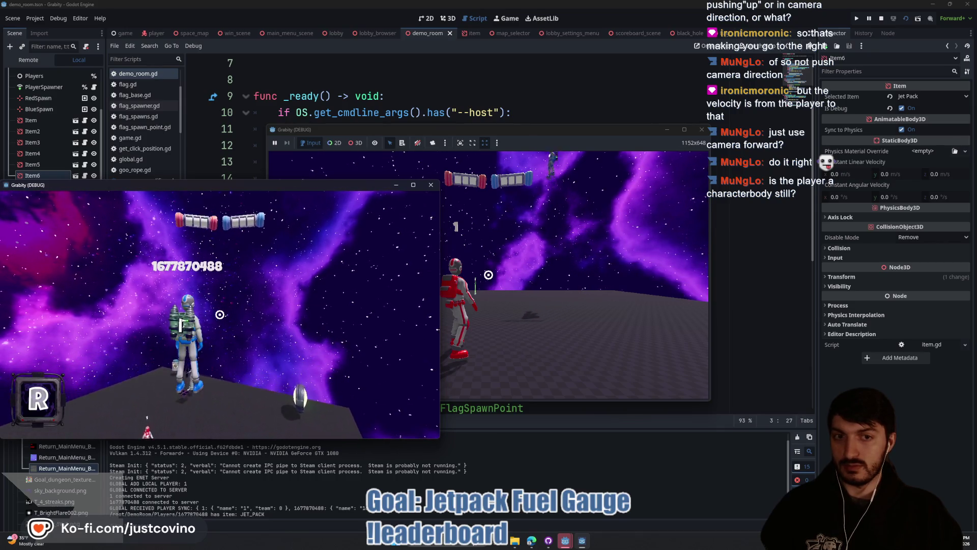
# Walk while turning the camera left and right, then fire the jetpack again to test camera-direction flight
pyautogui.press('w')
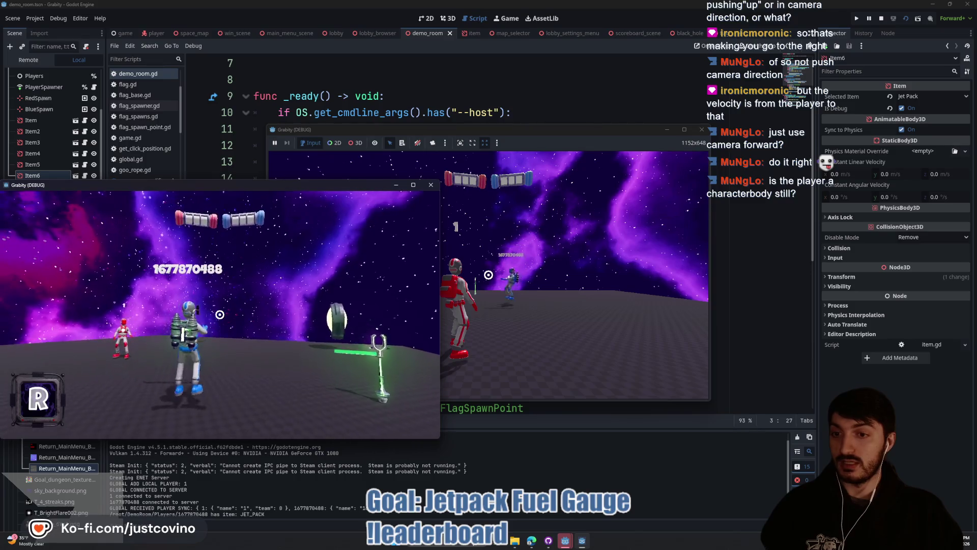
pyautogui.press('w')
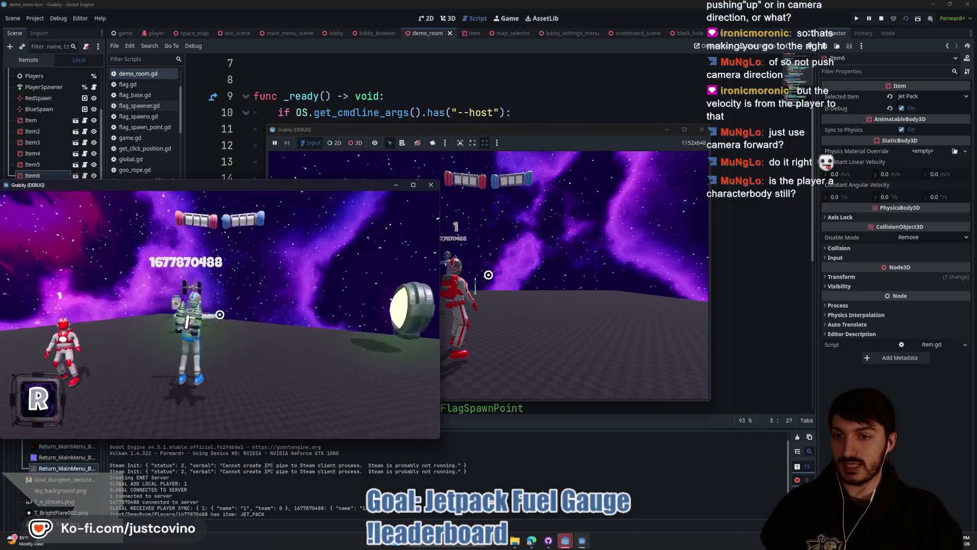
pyautogui.press('w')
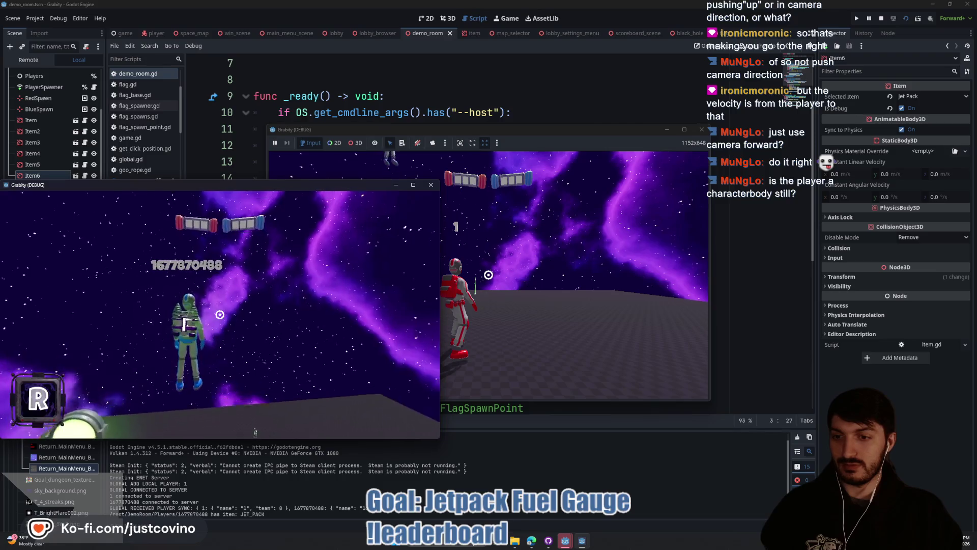
pyautogui.press('w')
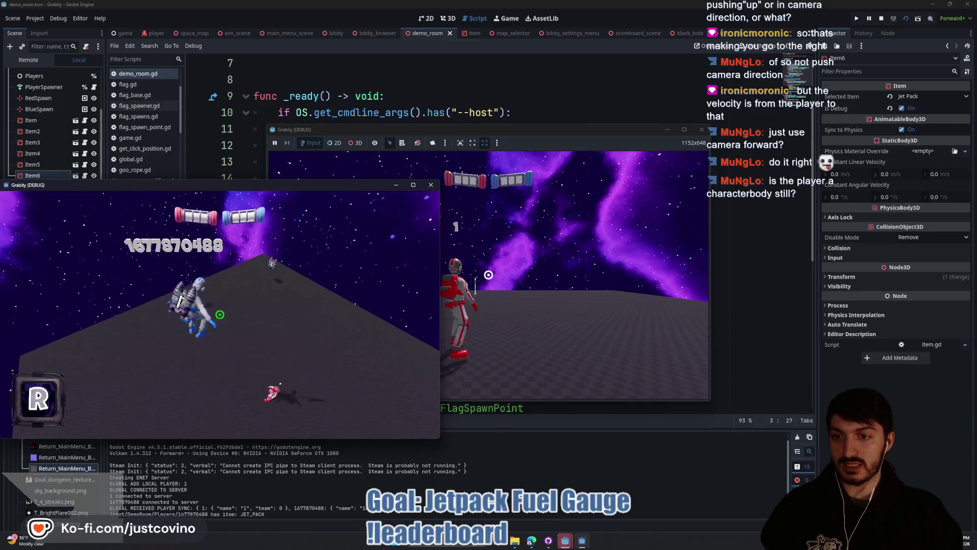
pyautogui.press('space')
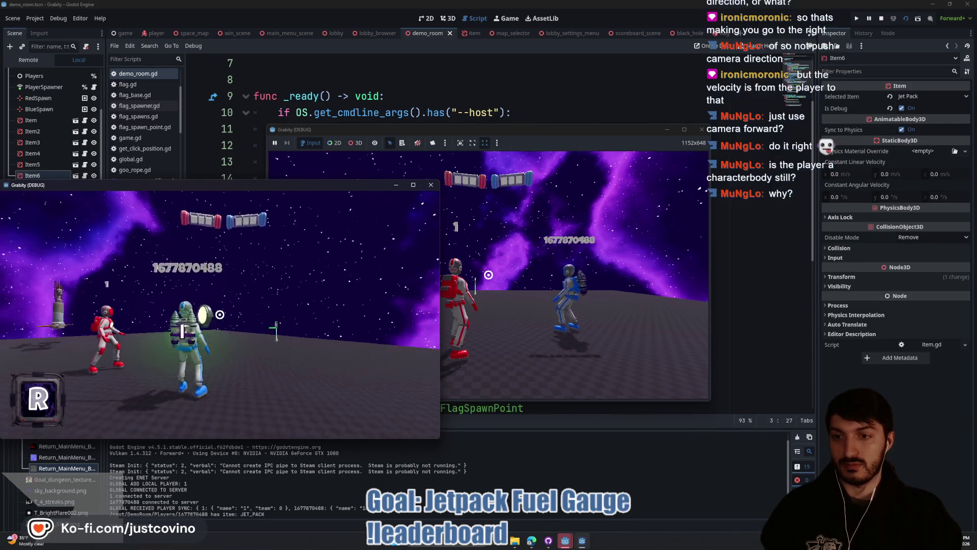
pyautogui.press('space')
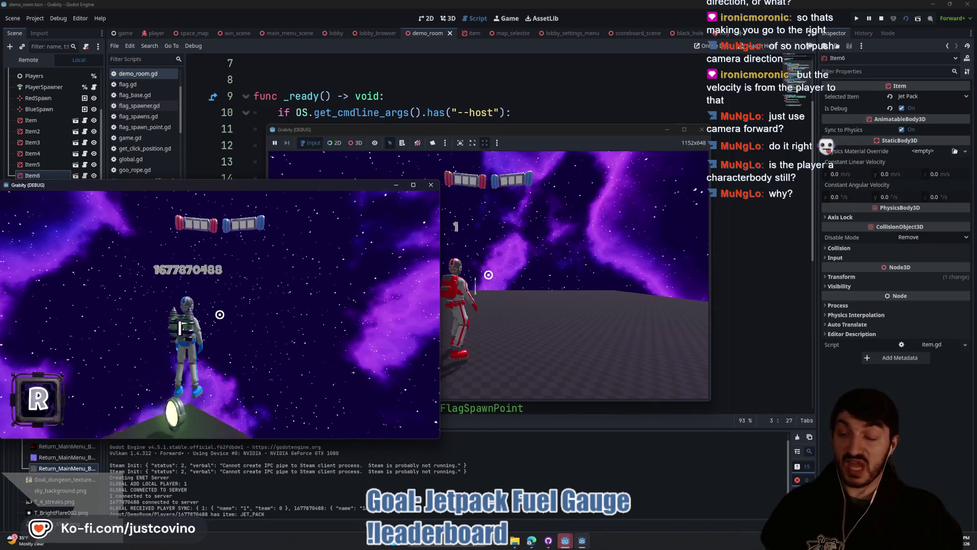
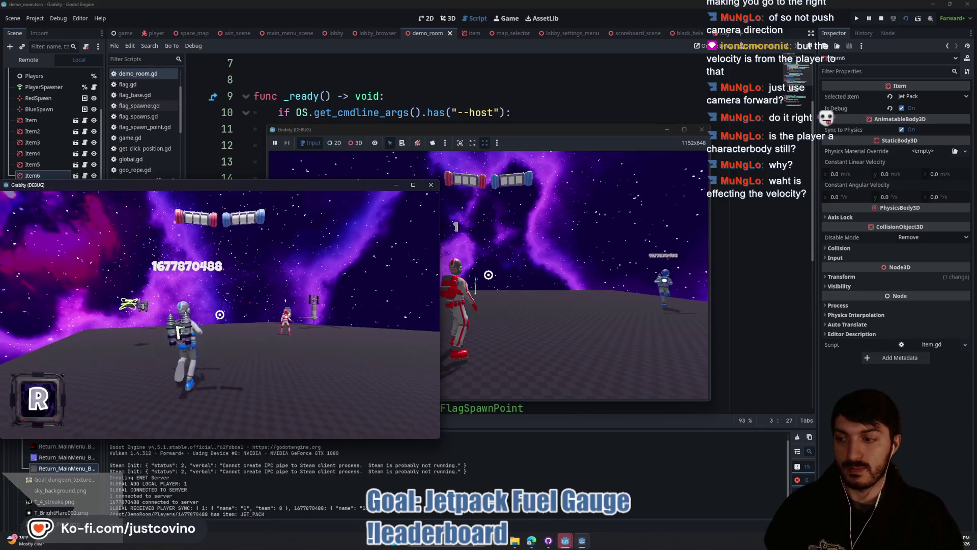
# Stop the debug run with F8 and bring up player.gd at the MOVING and SWINGING velocity code
pyautogui.press('F8')
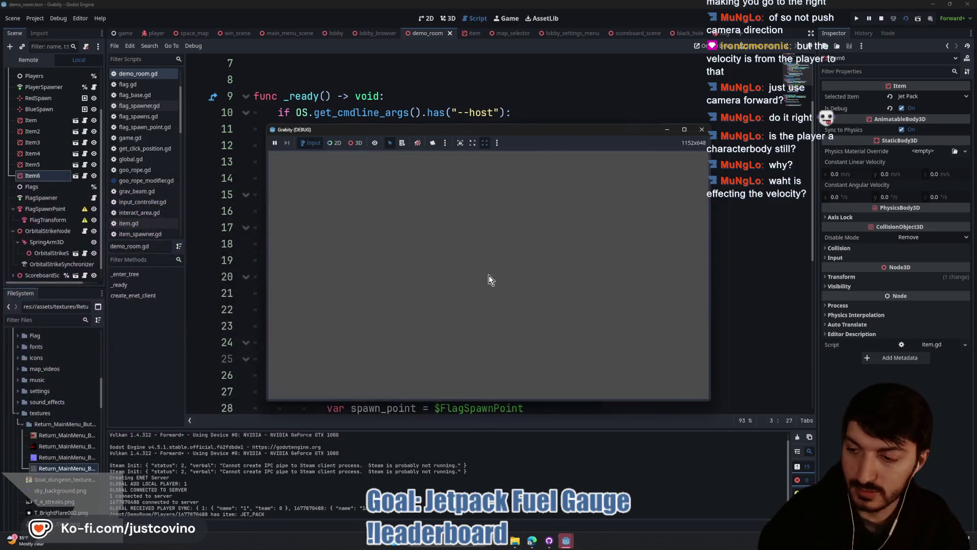
pyautogui.scroll(-2, 540, 232)
pyautogui.click(426, 194)
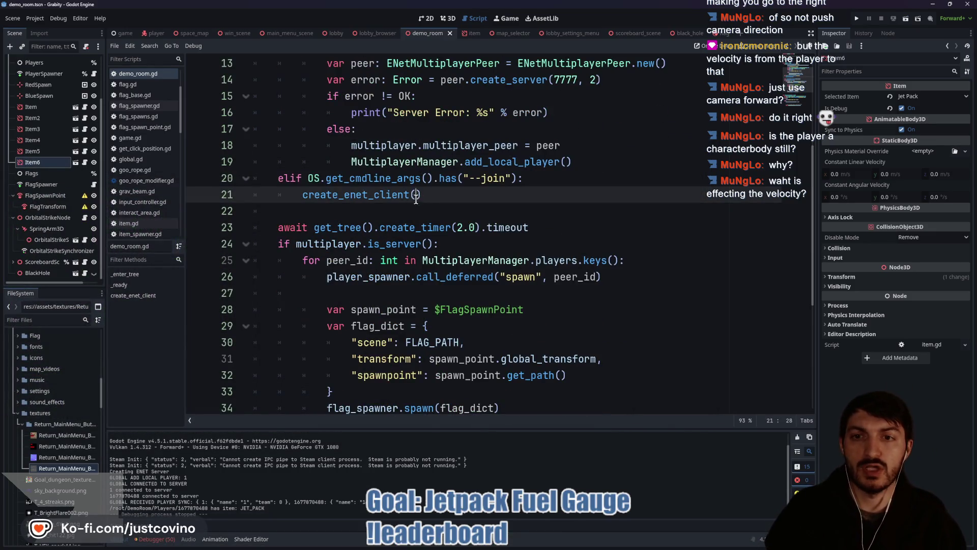
pyautogui.scroll(-3, 426, 174)
pyautogui.scroll(1, 425, 174)
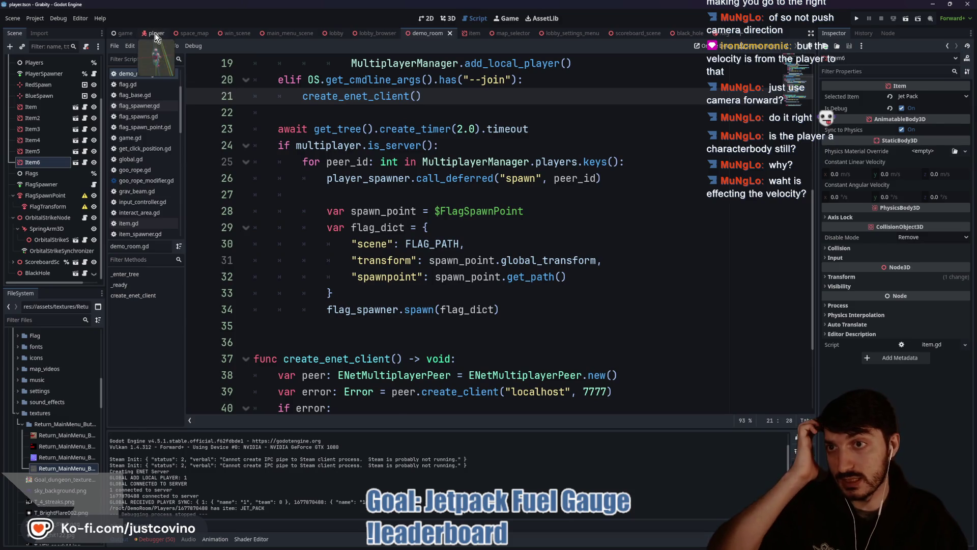
pyautogui.click(155, 32)
pyautogui.scroll(-3, 388, 279)
pyautogui.scroll(7, 505, 269)
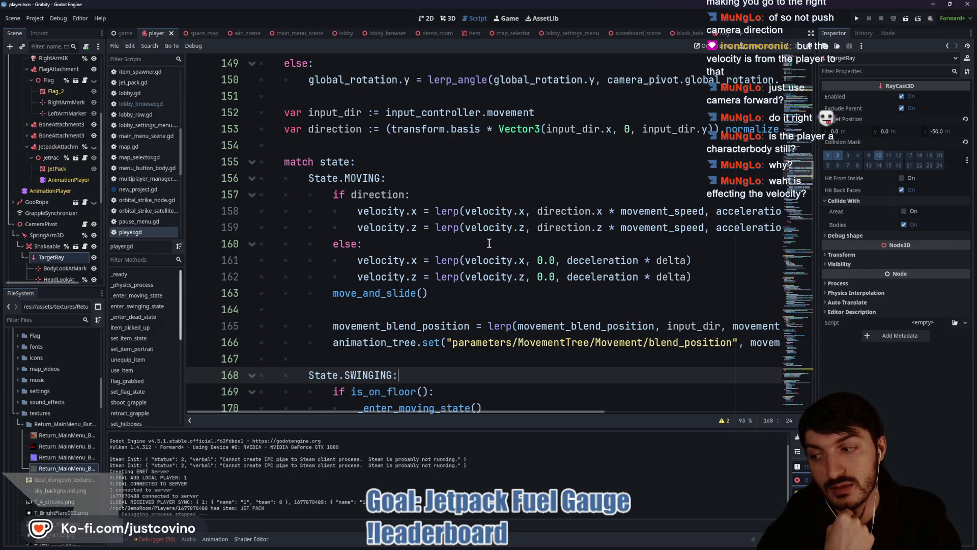
pyautogui.click(600, 262)
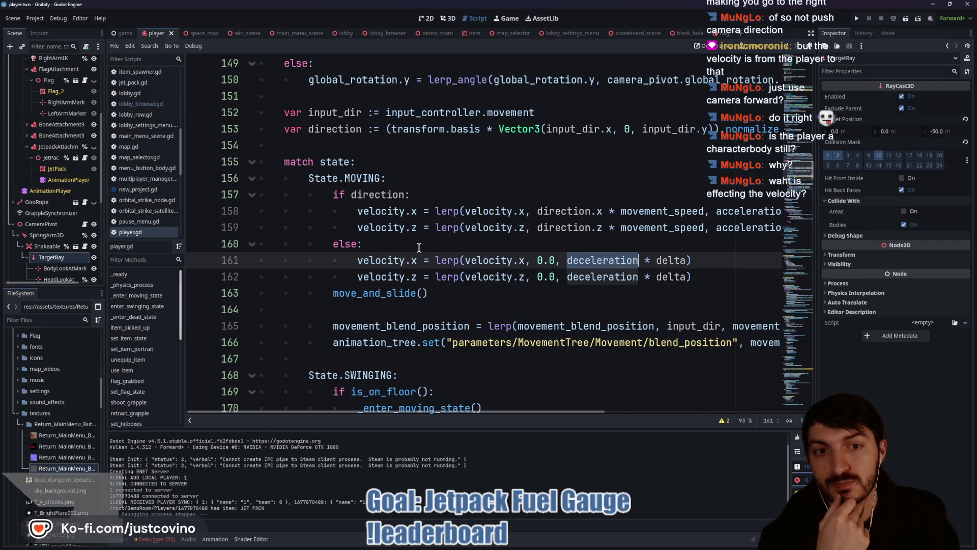
pyautogui.doubleClick(400, 211)
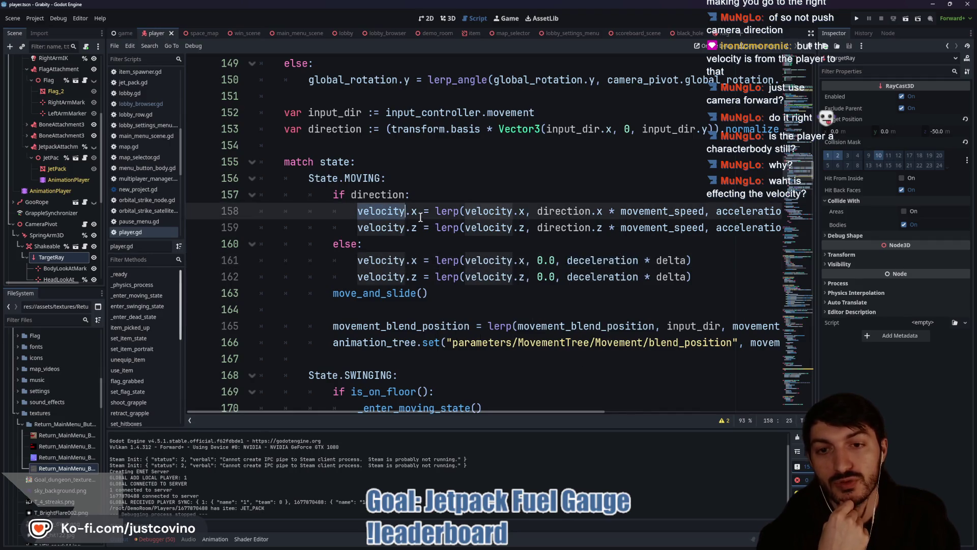
pyautogui.moveTo(423, 211); pyautogui.dragTo(591, 212)
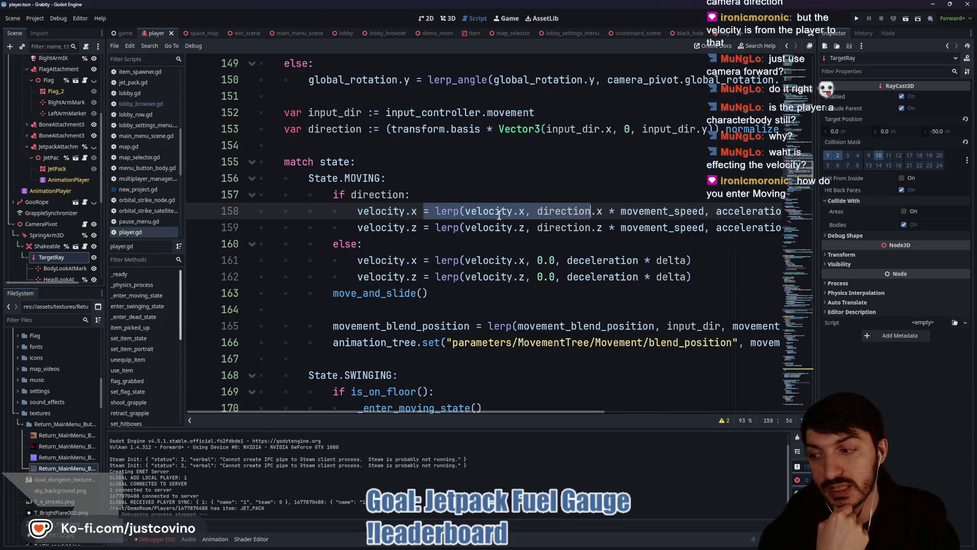
pyautogui.click(421, 246)
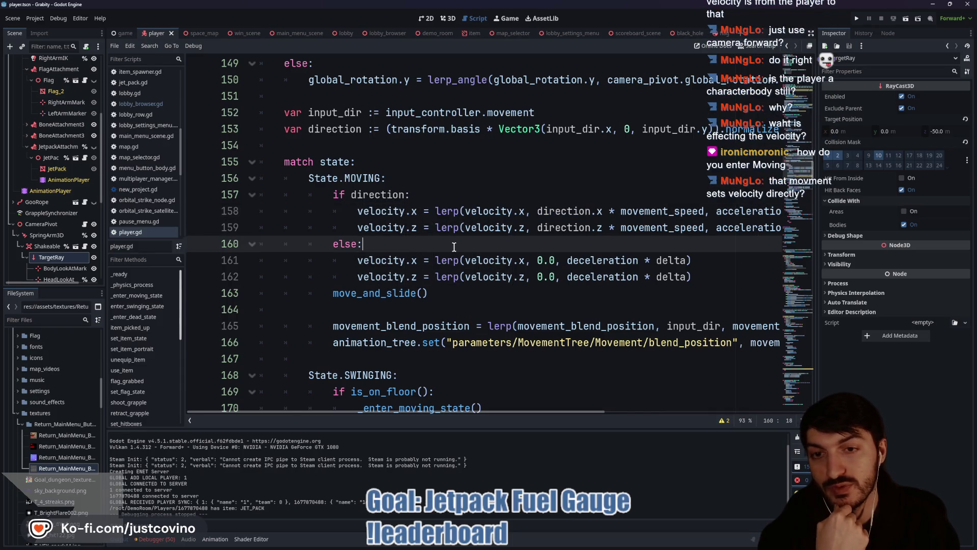
pyautogui.doubleClick(357, 178)
pyautogui.scroll(4, 448, 255)
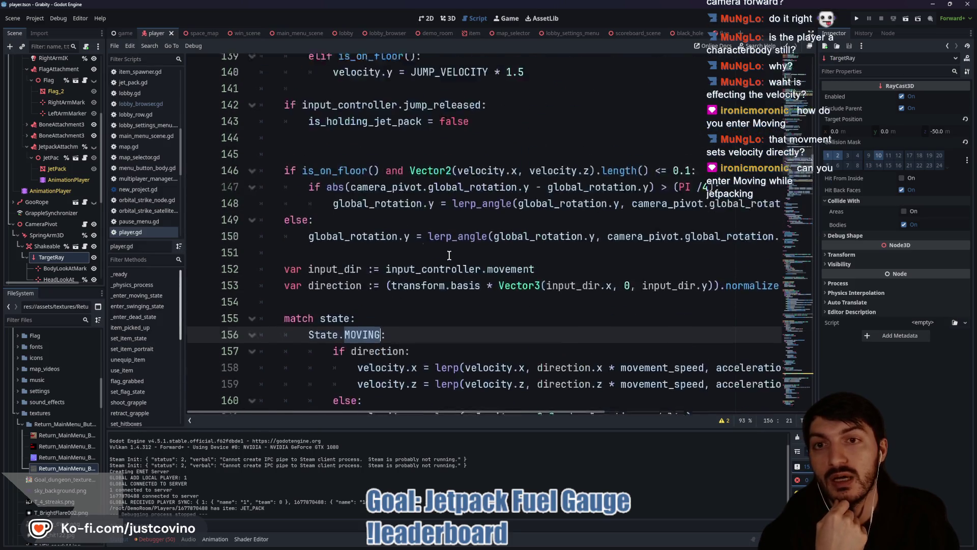
pyautogui.scroll(4, 449, 255)
pyautogui.scroll(3, 426, 246)
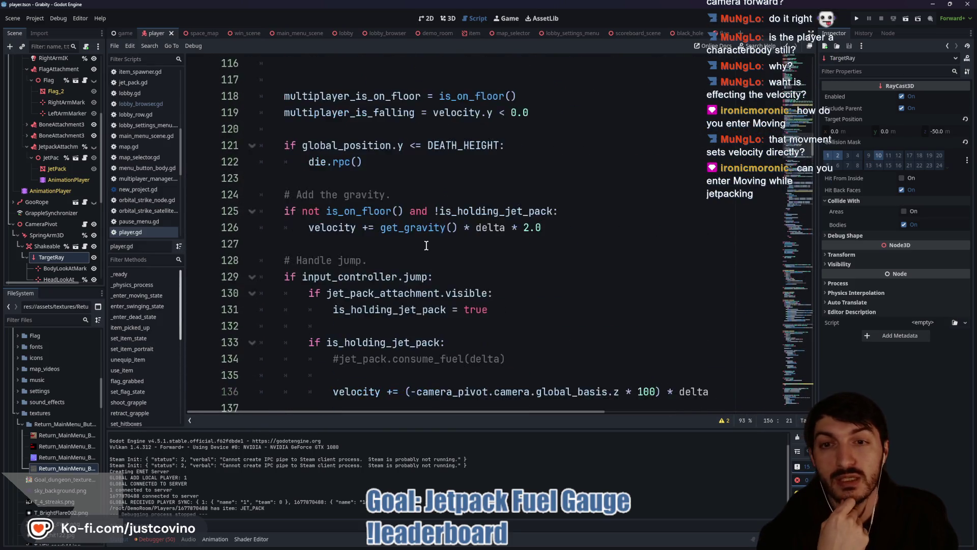
pyautogui.scroll(-17, 426, 246)
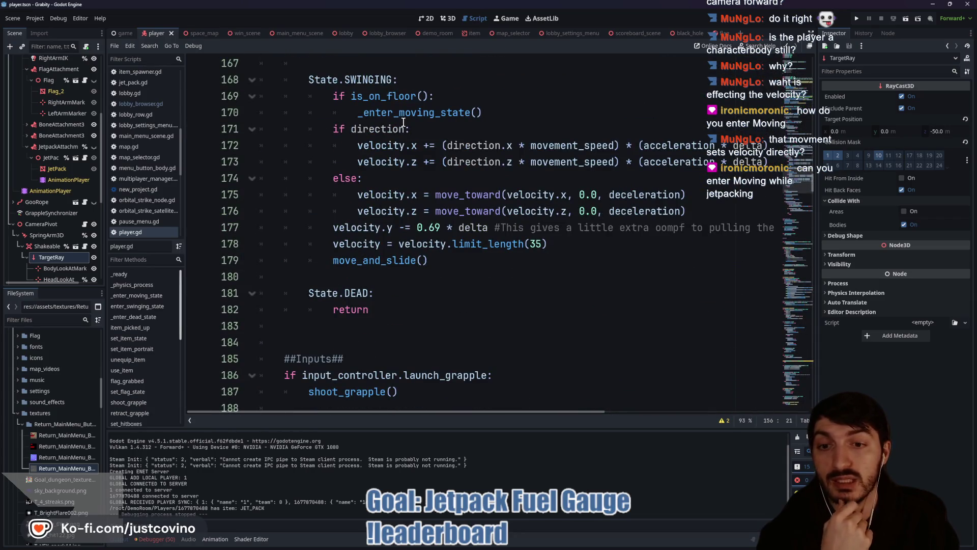
pyautogui.scroll(15, 444, 219)
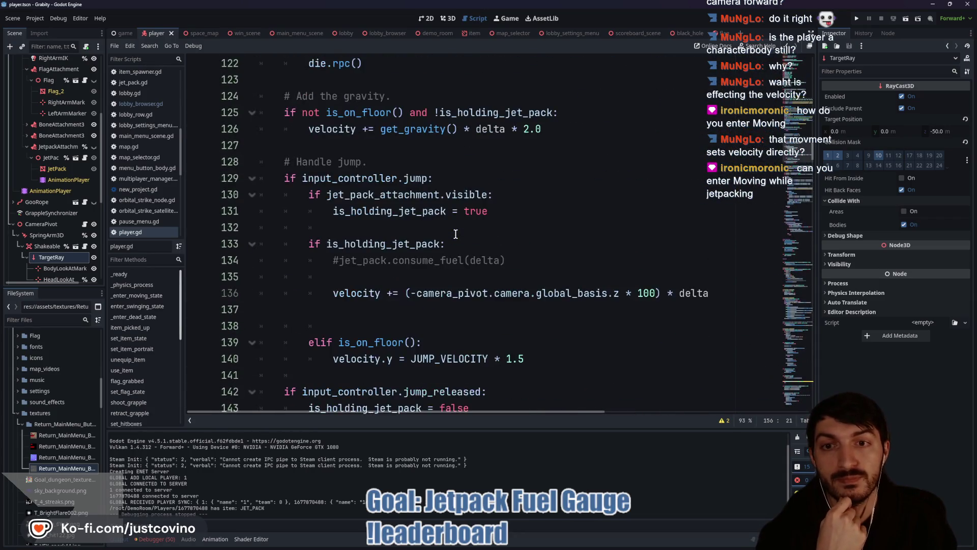
pyautogui.scroll(-5, 456, 233)
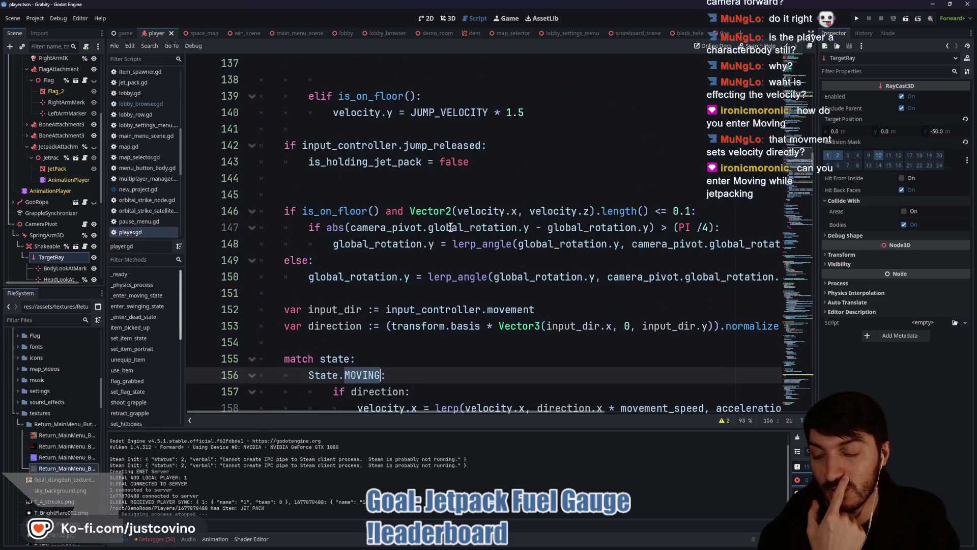
pyautogui.moveTo(426, 217)
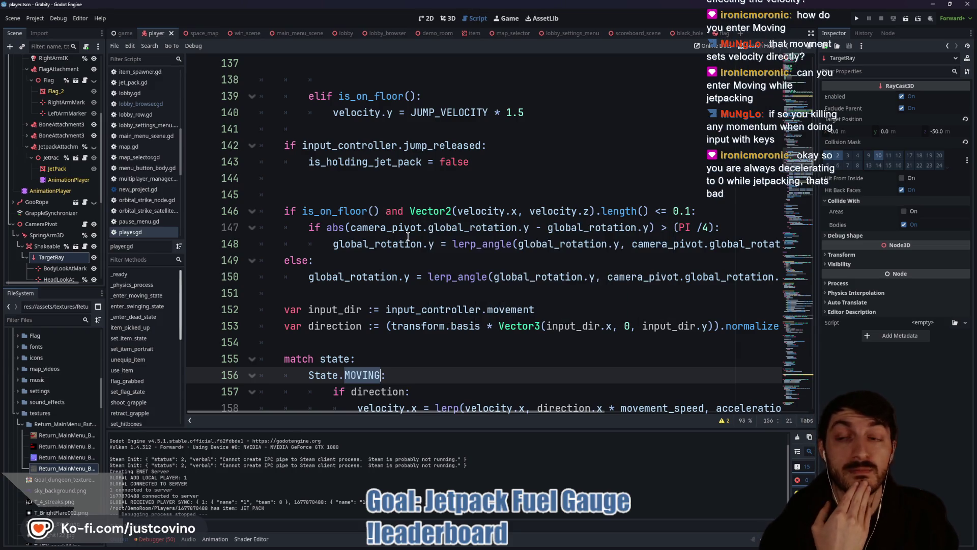
pyautogui.scroll(-1, 401, 228)
pyautogui.scroll(-3, 401, 228)
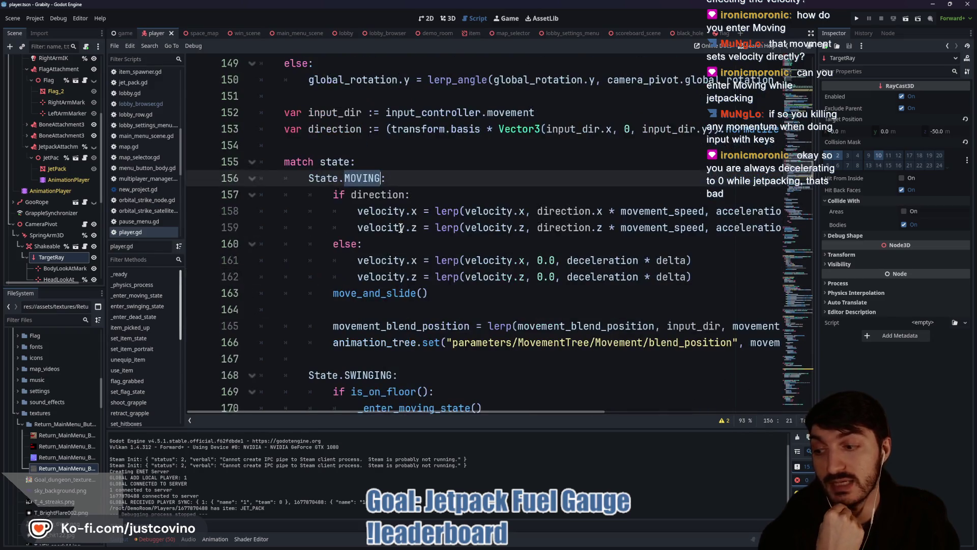
pyautogui.scroll(-1, 401, 228)
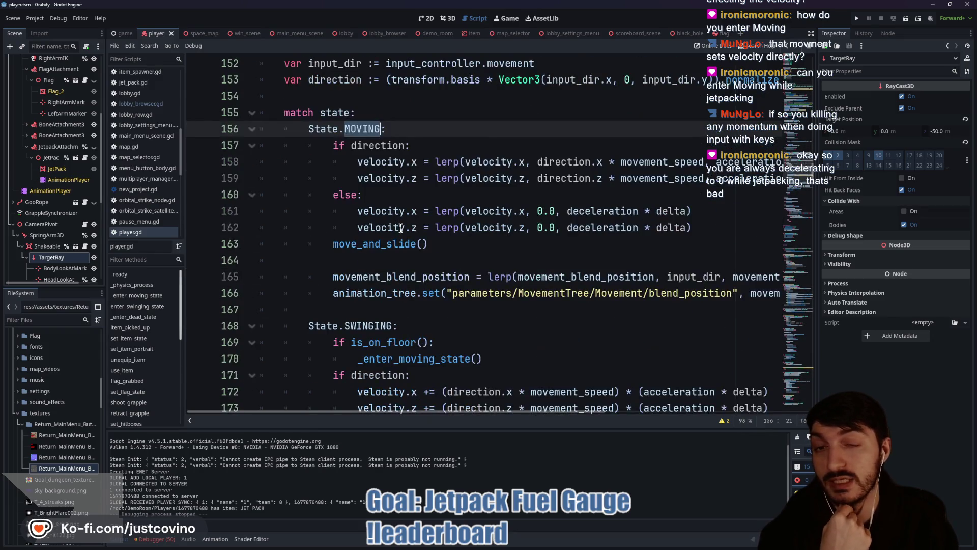
pyautogui.scroll(-3, 376, 232)
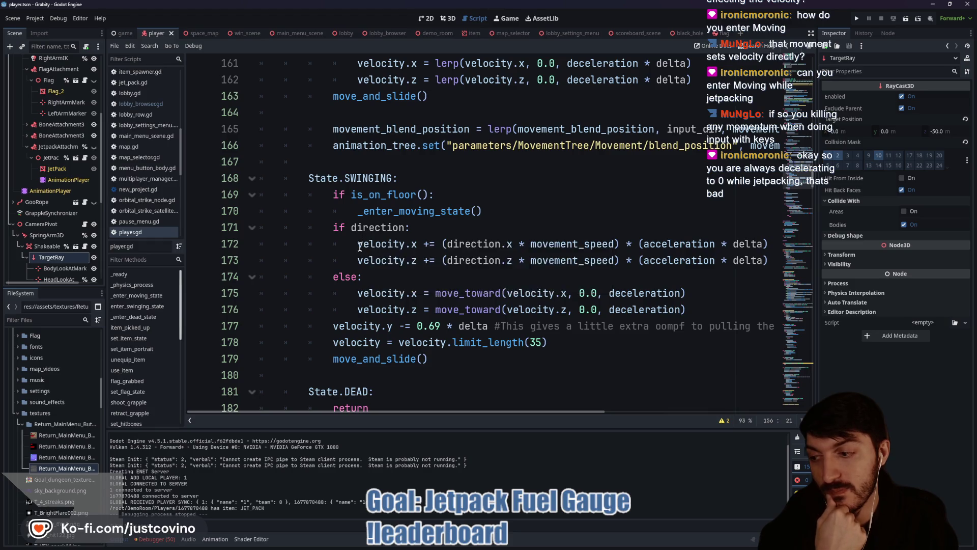
pyautogui.scroll(20, 364, 243)
pyautogui.scroll(10, 368, 249)
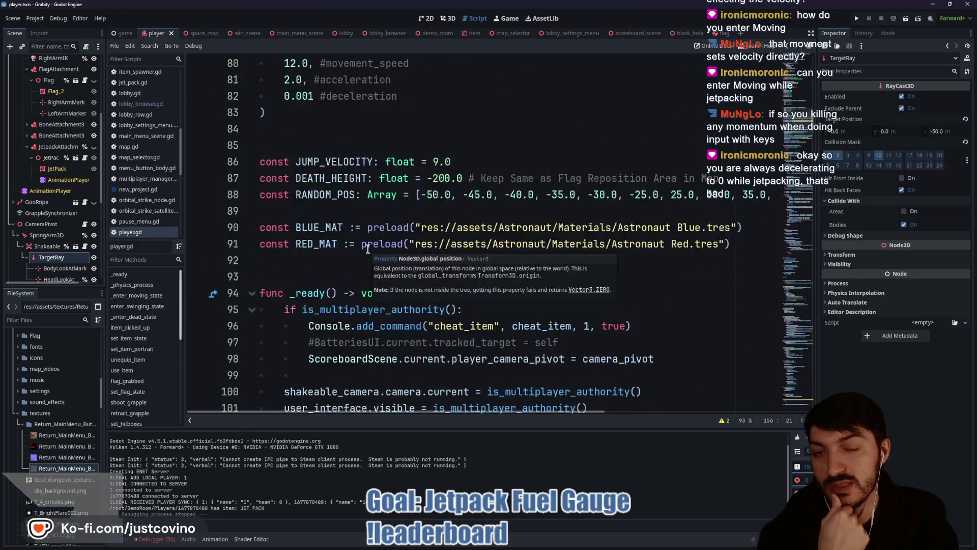
pyautogui.click(293, 244)
pyautogui.doubleClick(292, 244)
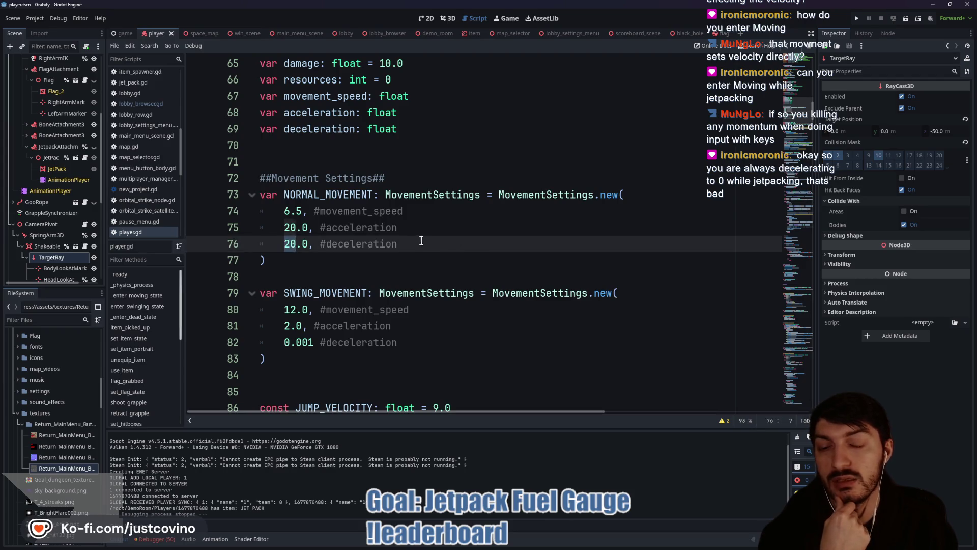
pyautogui.scroll(-19, 412, 240)
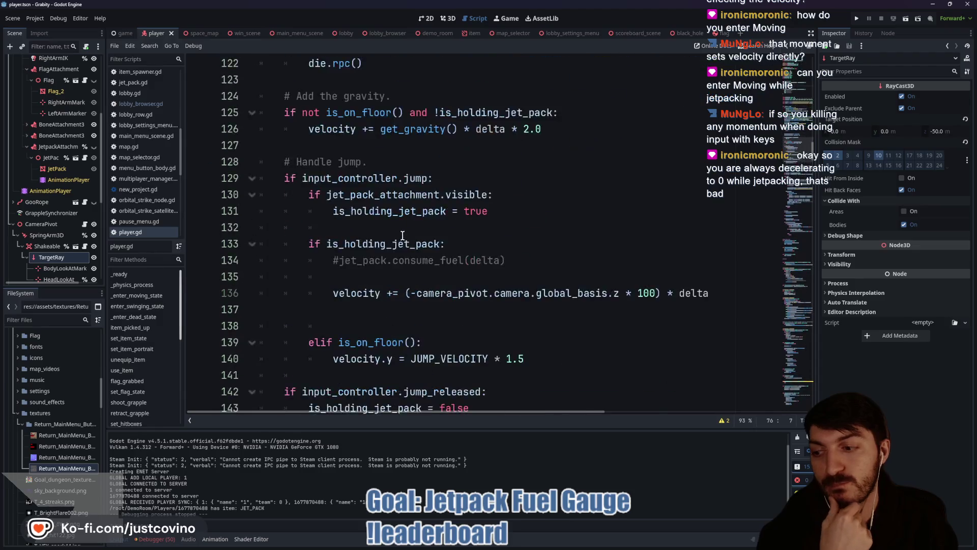
pyautogui.scroll(-12, 402, 235)
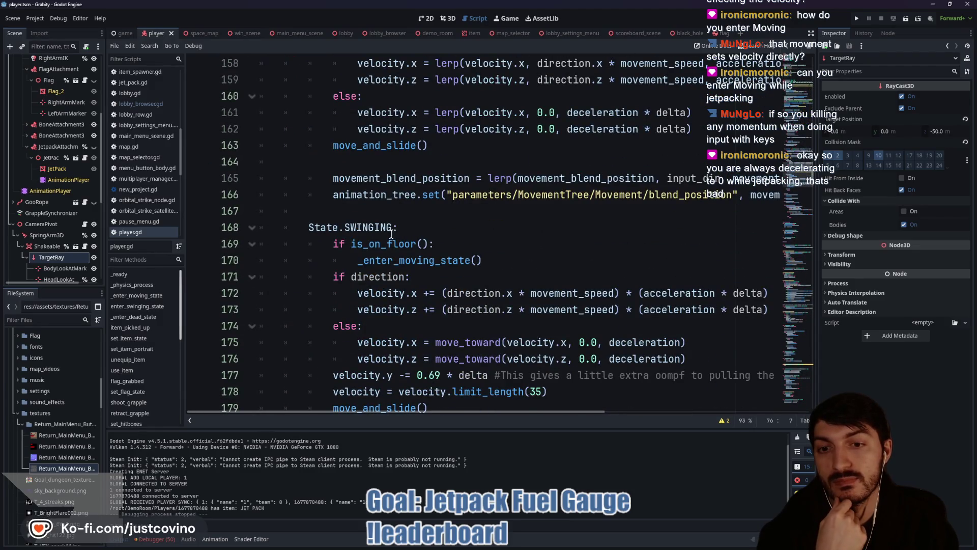
pyautogui.scroll(4, 388, 234)
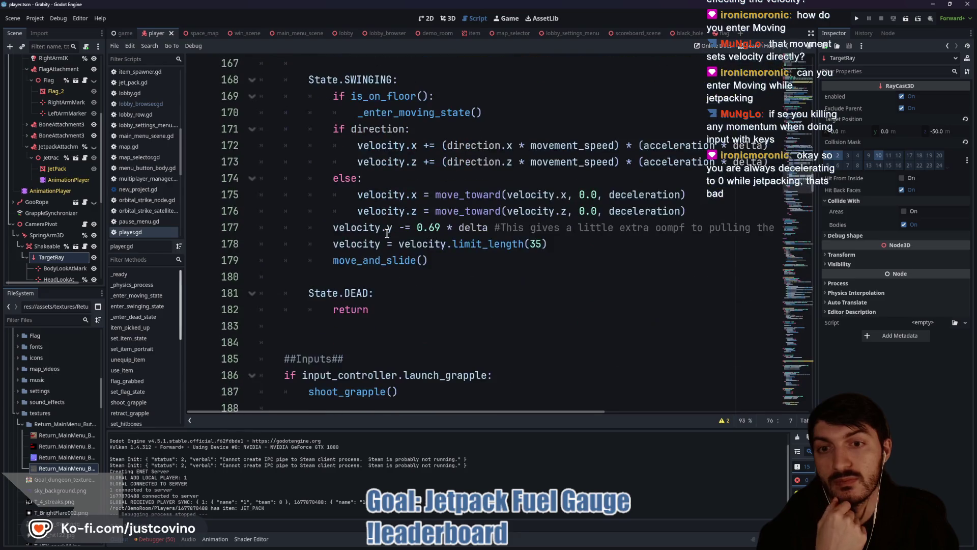
pyautogui.scroll(-2, 387, 236)
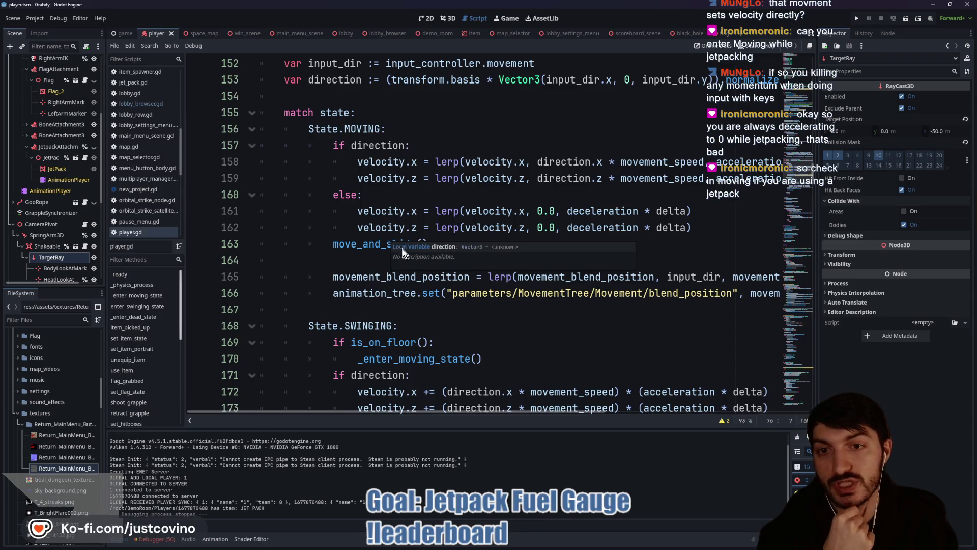
pyautogui.scroll(1, 365, 253)
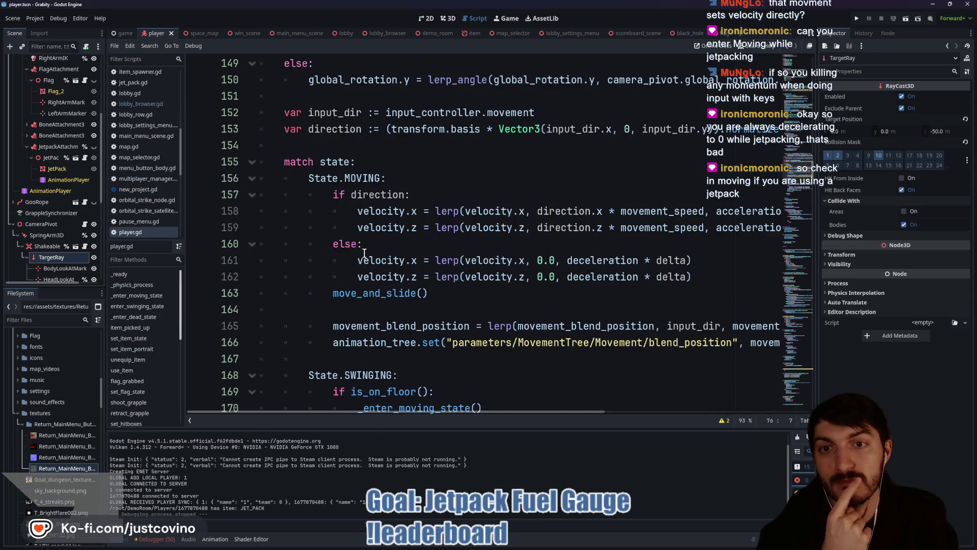
pyautogui.click(398, 179)
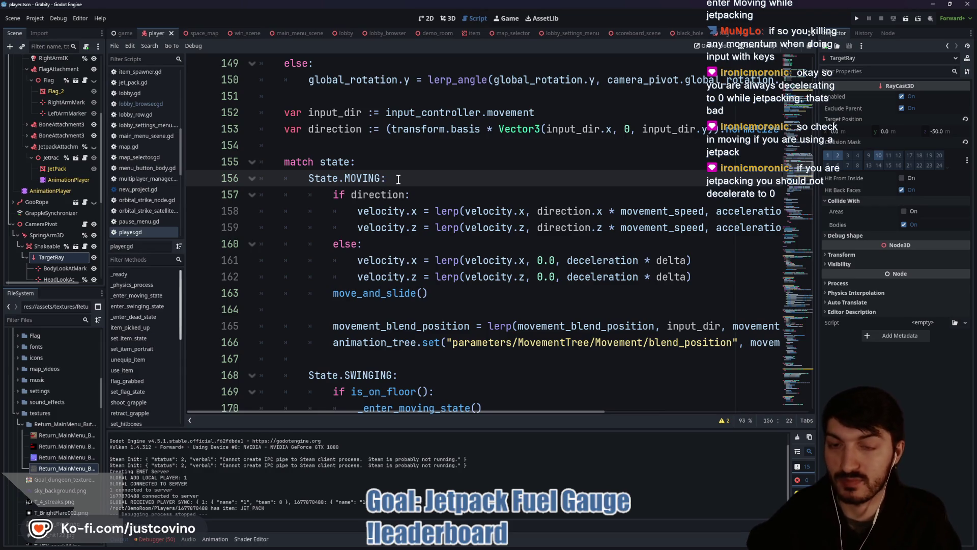
# On line 157, write set_movement_settings(NORMAL_MOVEMENT if !is_holding_jet_pack else JET_PACK_MOVEMENT)
pyautogui.press('Return')
pyautogui.write('if')
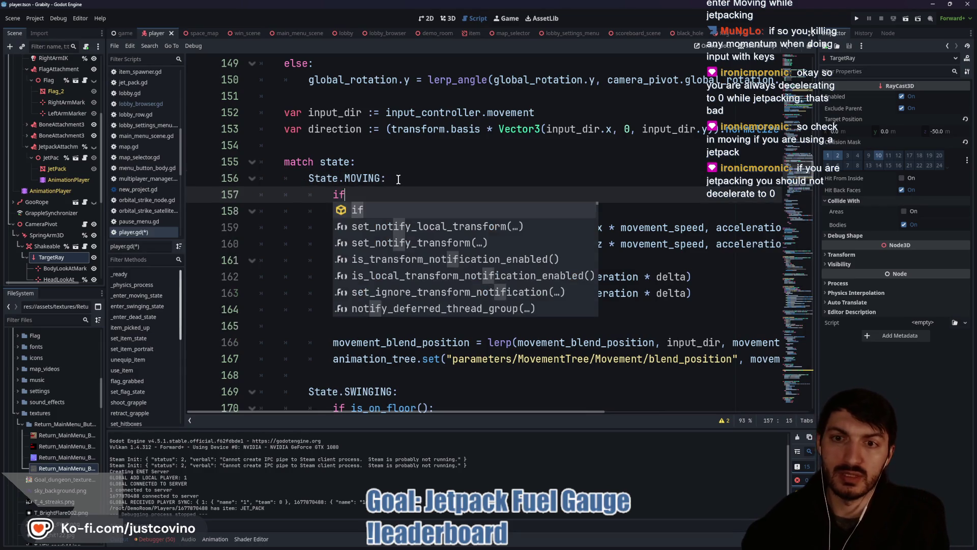
pyautogui.press('BackSpace')
pyautogui.press('BackSpace')
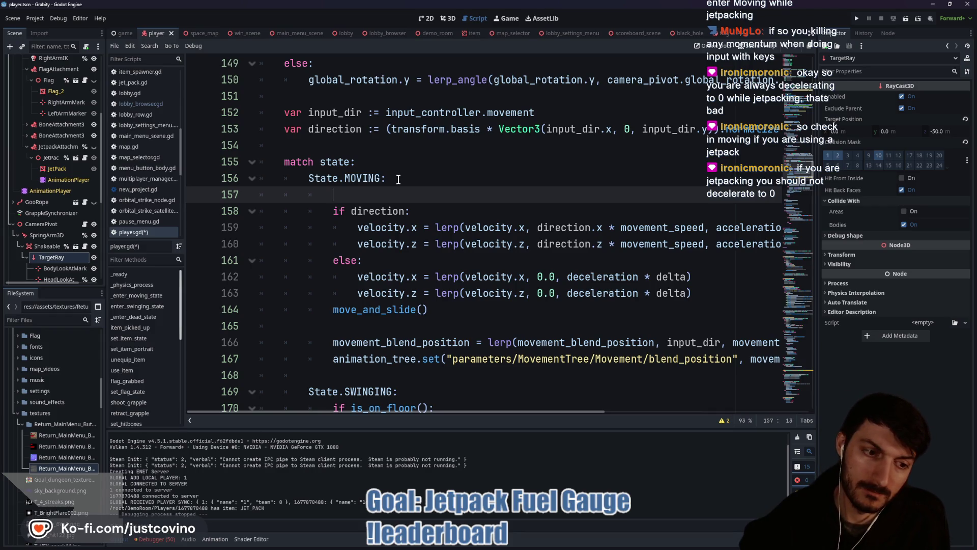
pyautogui.write('set')
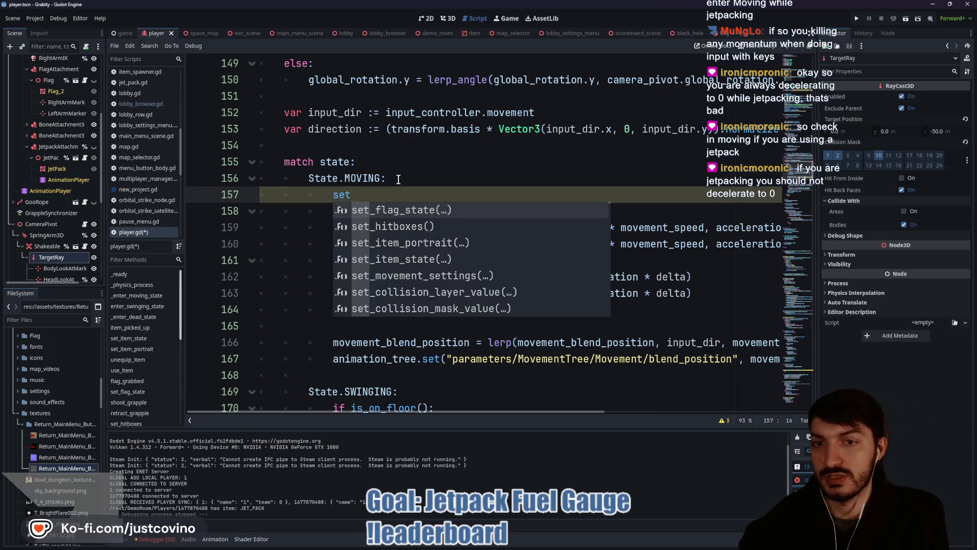
pyautogui.write('_mov')
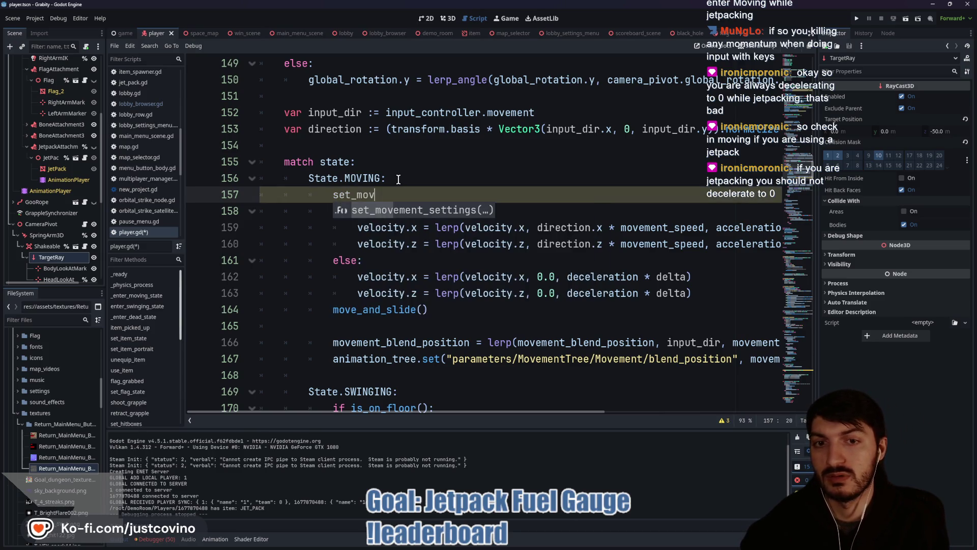
pyautogui.press('Return')
pyautogui.write('NORM)')
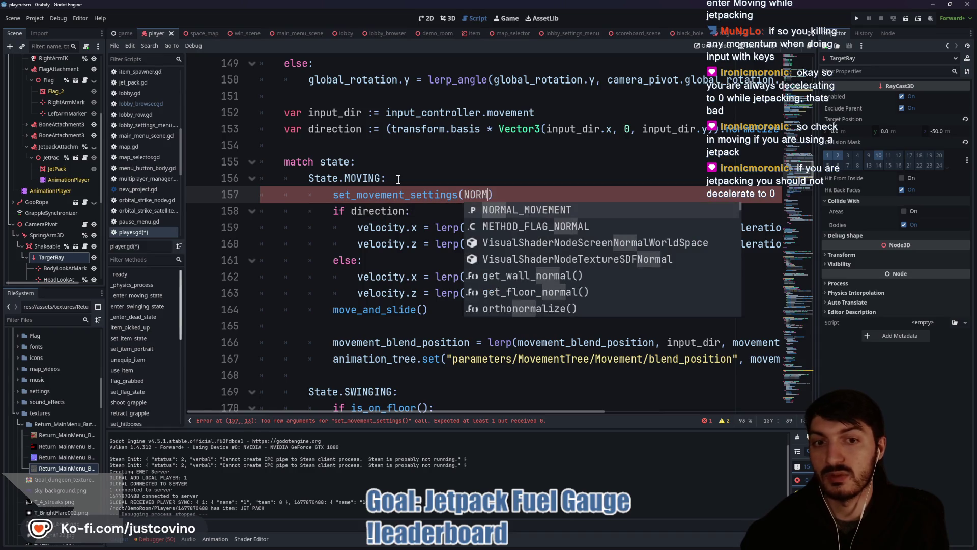
pyautogui.press('Return')
pyautogui.write('if !is_h')
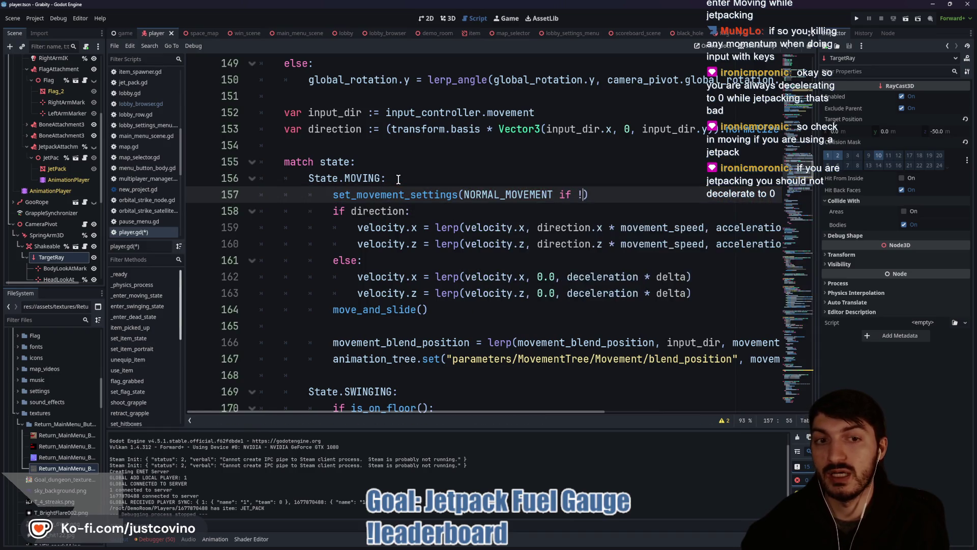
pyautogui.press('Return')
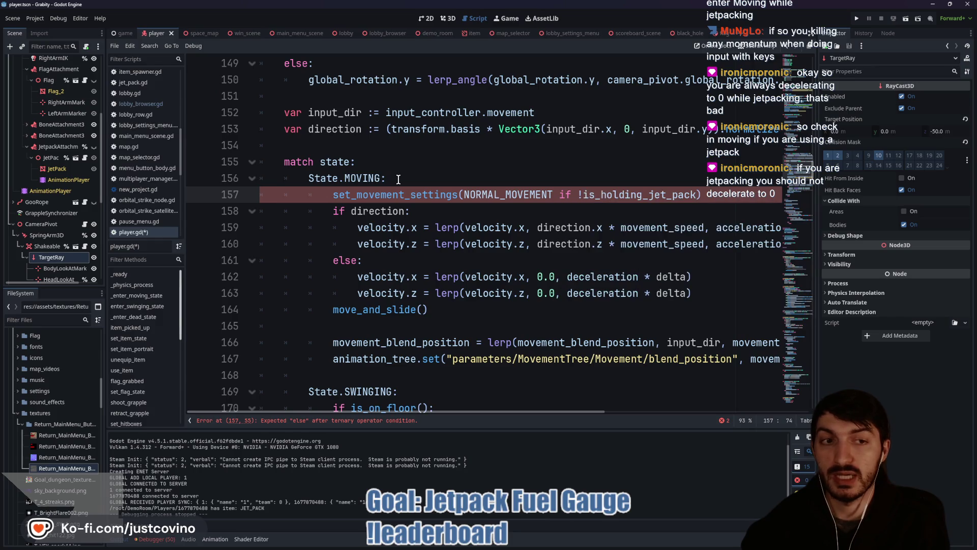
pyautogui.write('else')
pyautogui.write(' jet_pack_')
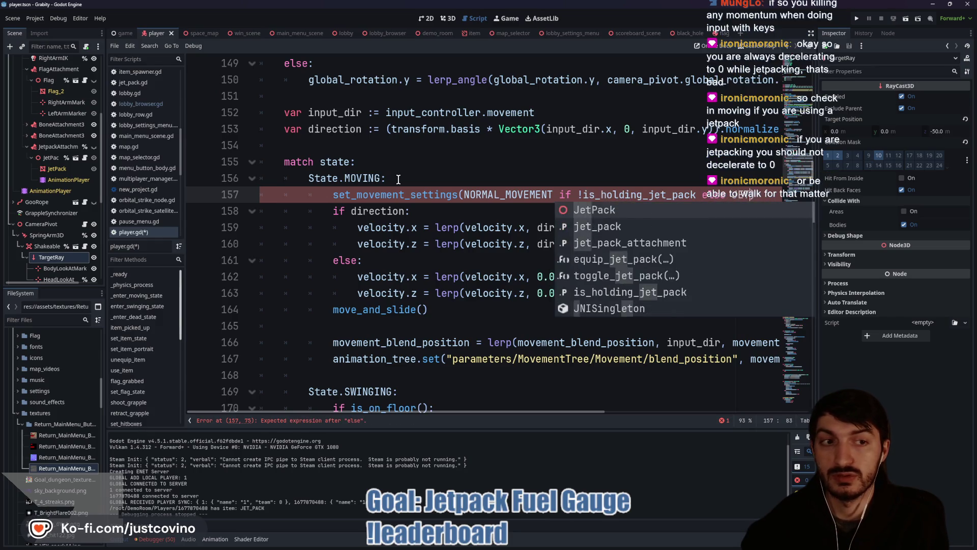
pyautogui.write('MOVEMENT')
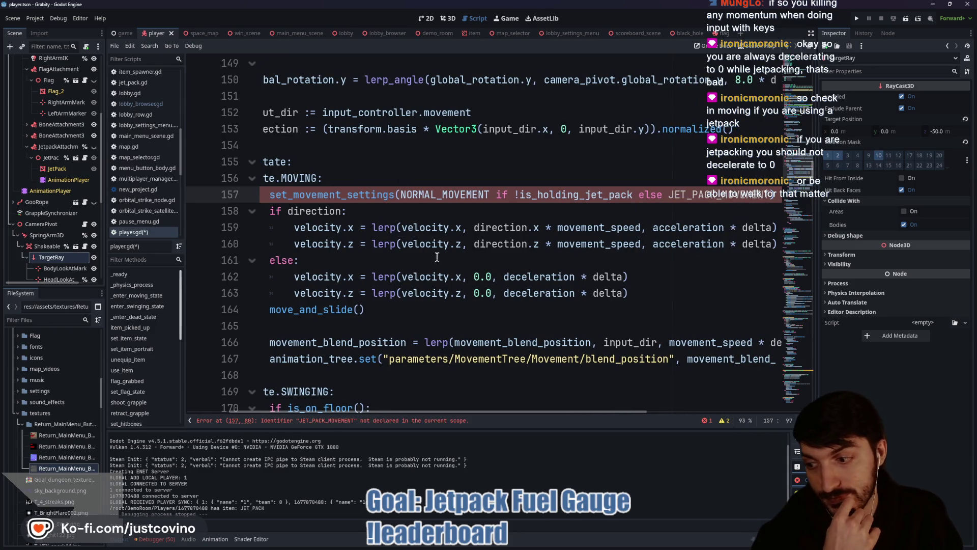
pyautogui.hscroll(-3, 434, 245)
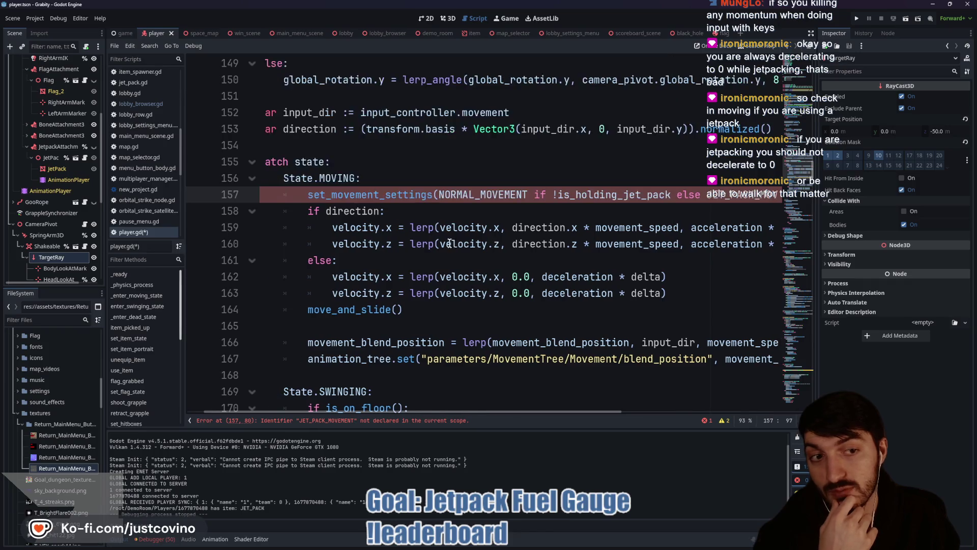
pyautogui.scroll(2, 392, 249)
pyautogui.scroll(3, 387, 251)
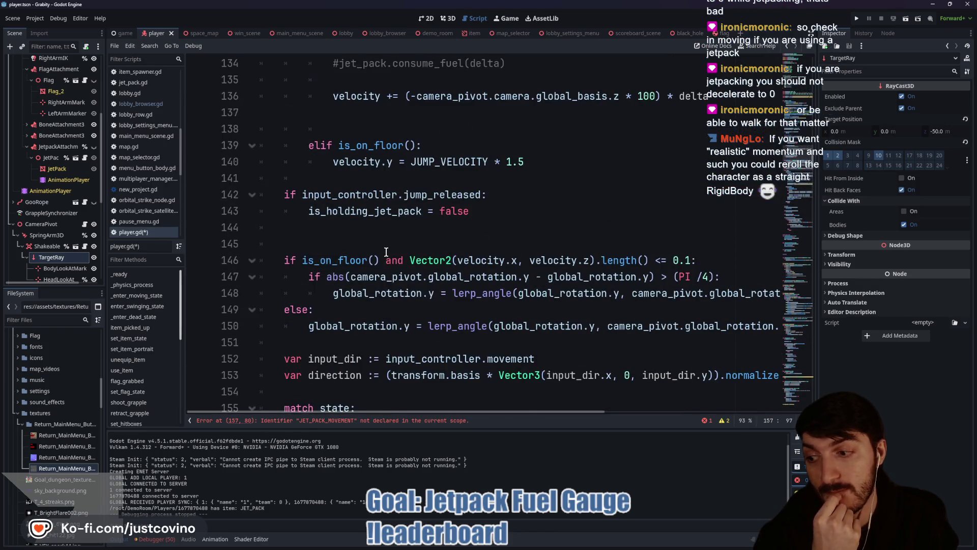
pyautogui.scroll(20, 386, 252)
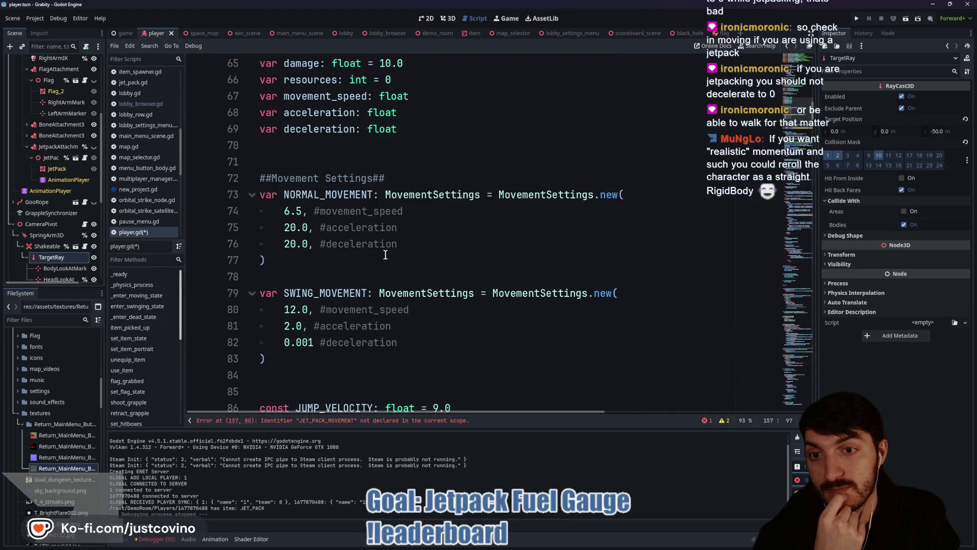
pyautogui.scroll(-2, 387, 257)
# Below SWING_MOVEMENT, declare JET_PACK_MOVEMENT: MovementSettings = MovementSettings.new() with initial arguments
pyautogui.click(402, 273)
pyautogui.press('Return')
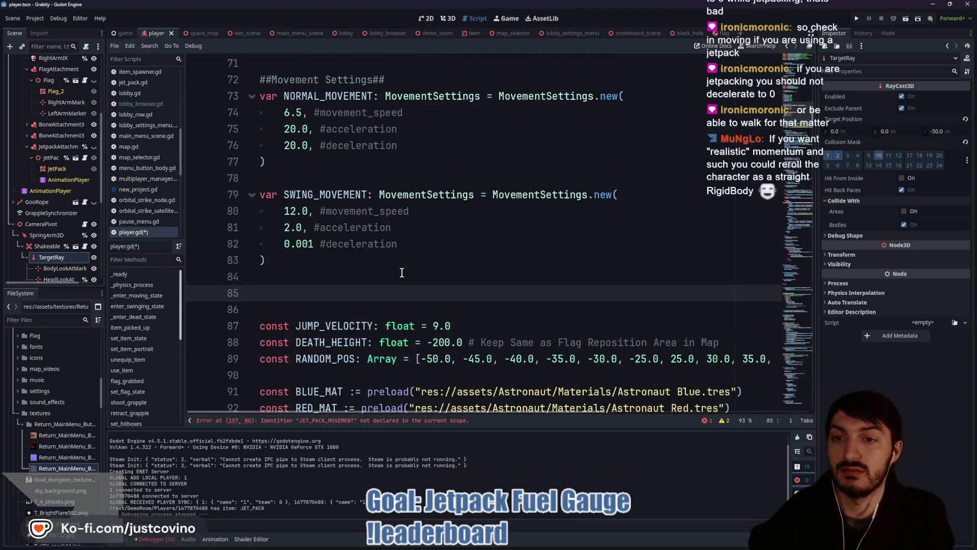
pyautogui.press('Return')
pyautogui.press('Up')
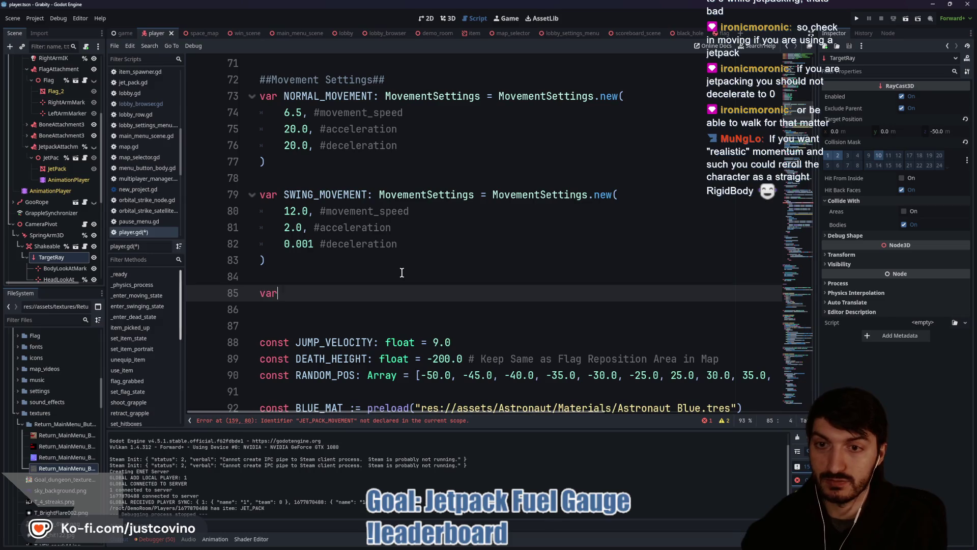
pyautogui.write(' JET_PACK_')
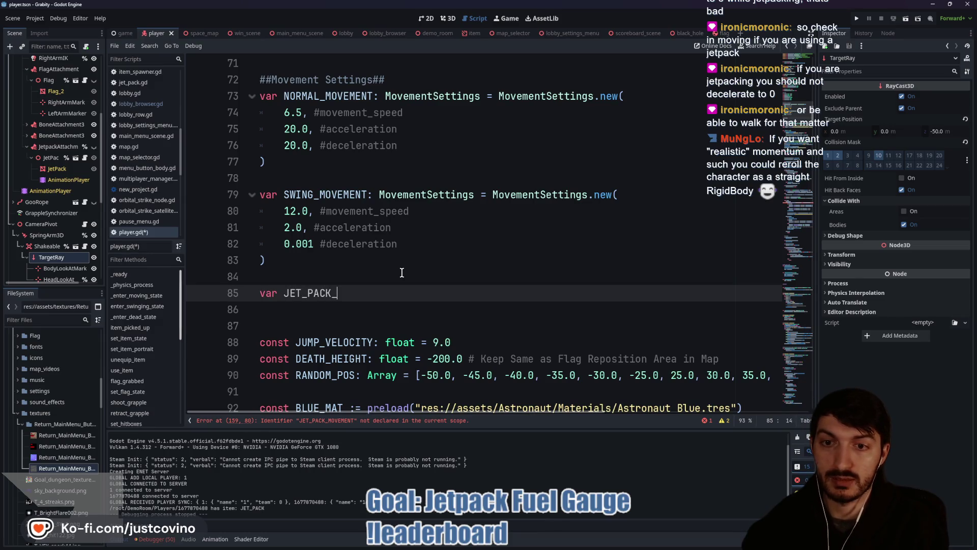
pyautogui.write('MOVEMENT: Movemen')
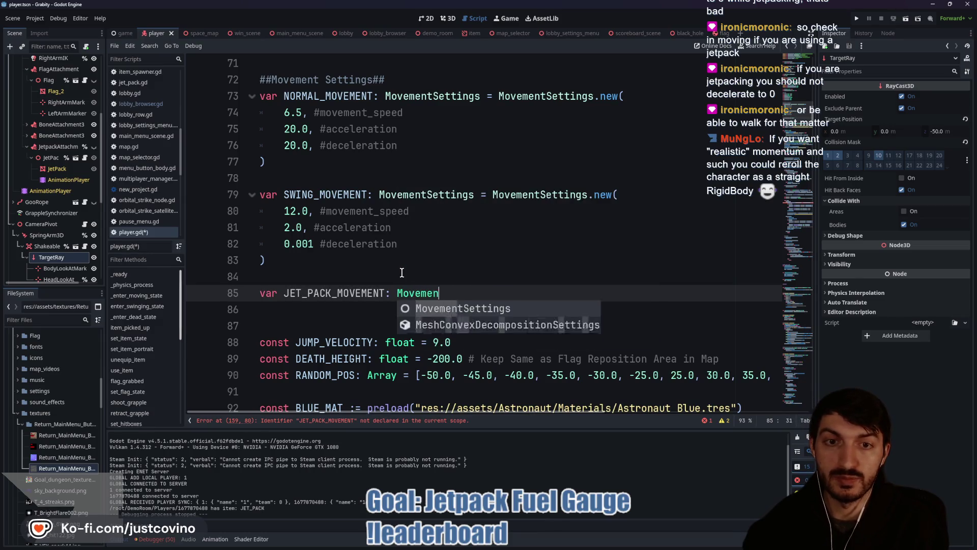
pyautogui.press('Return')
pyautogui.write('= Move')
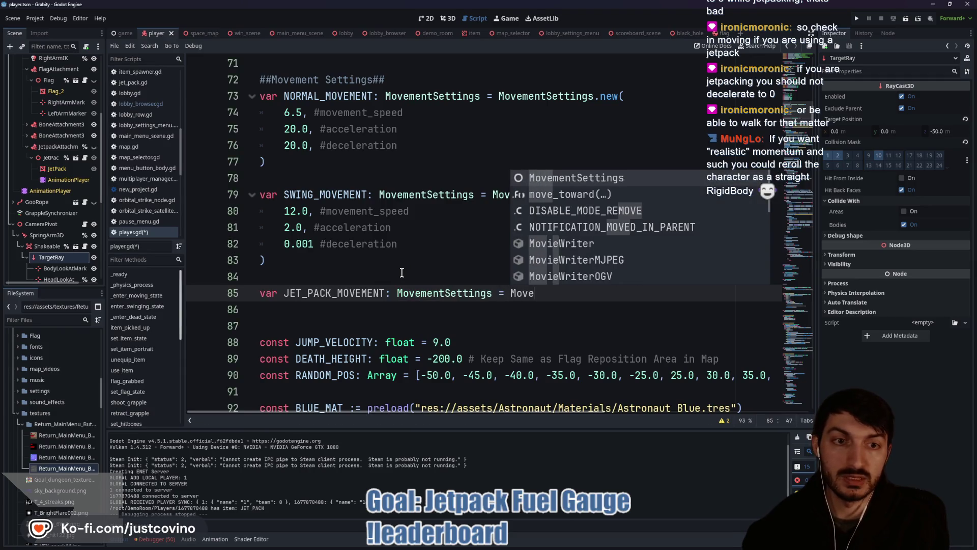
pyautogui.press('Return')
pyautogui.write('.new')
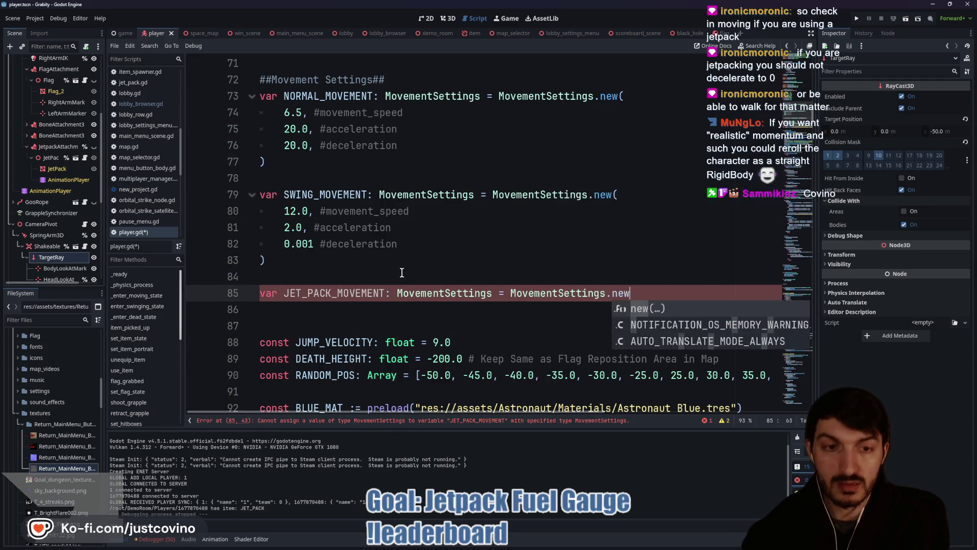
pyautogui.press('Return')
pyautogui.press('Return')
pyautogui.press('Return')
pyautogui.press('Up')
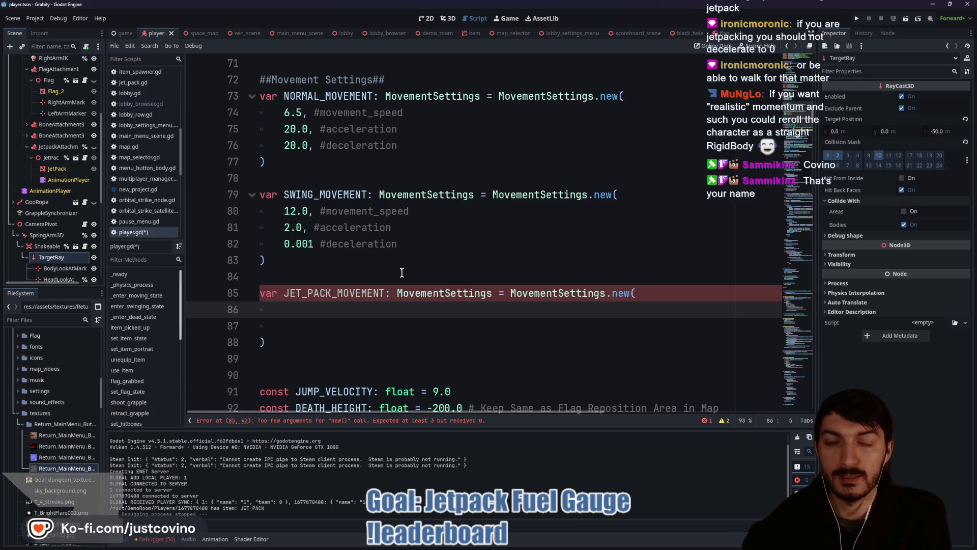
pyautogui.write('12.')
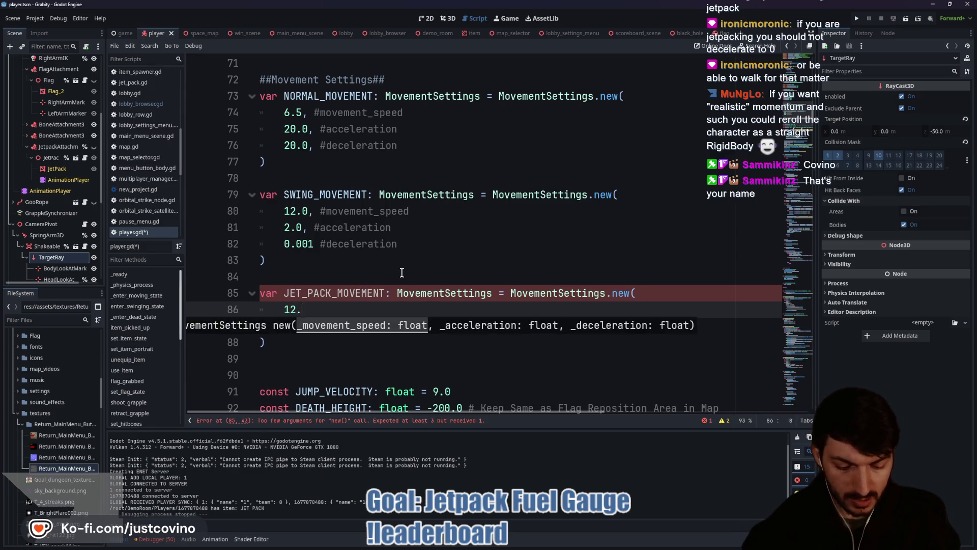
pyautogui.write('0,')
pyautogui.press('Return')
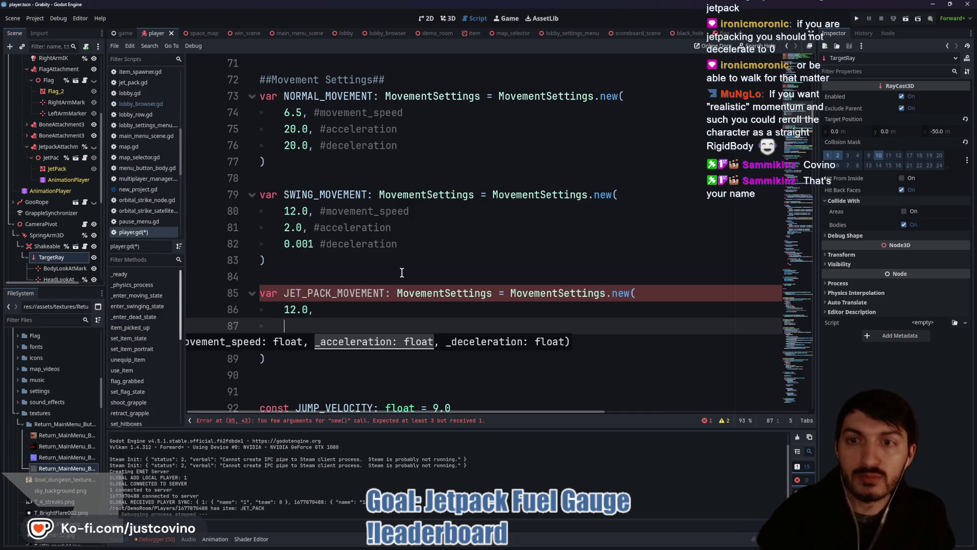
pyautogui.write('2.0')
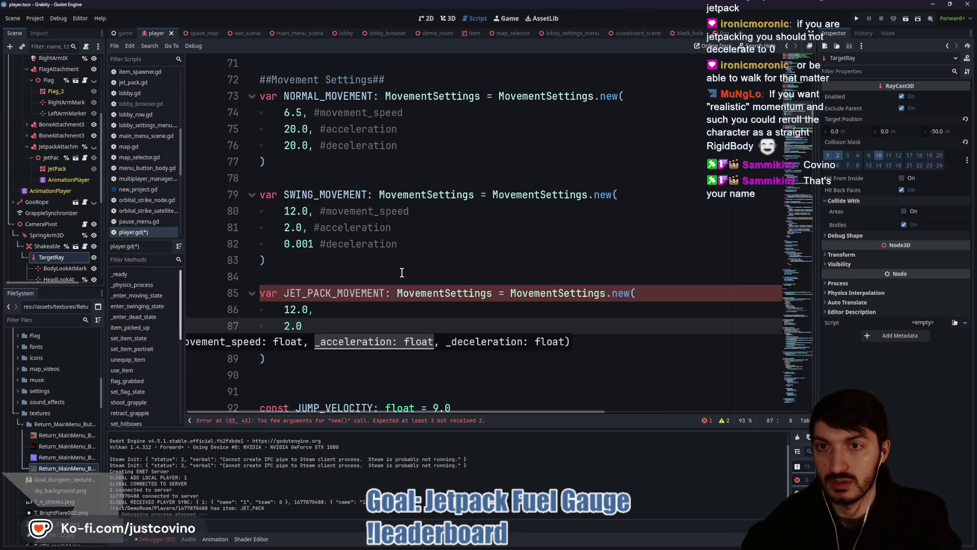
# Set the speed argument to 6.5 and acceleration to 20.0, add a deceleration line, and save
pyautogui.click(284, 309)
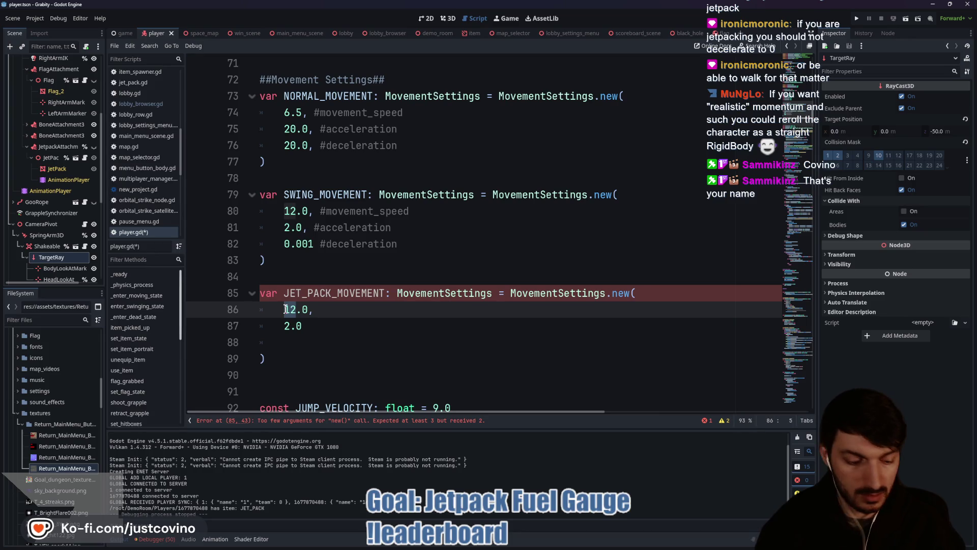
pyautogui.write('6.5,')
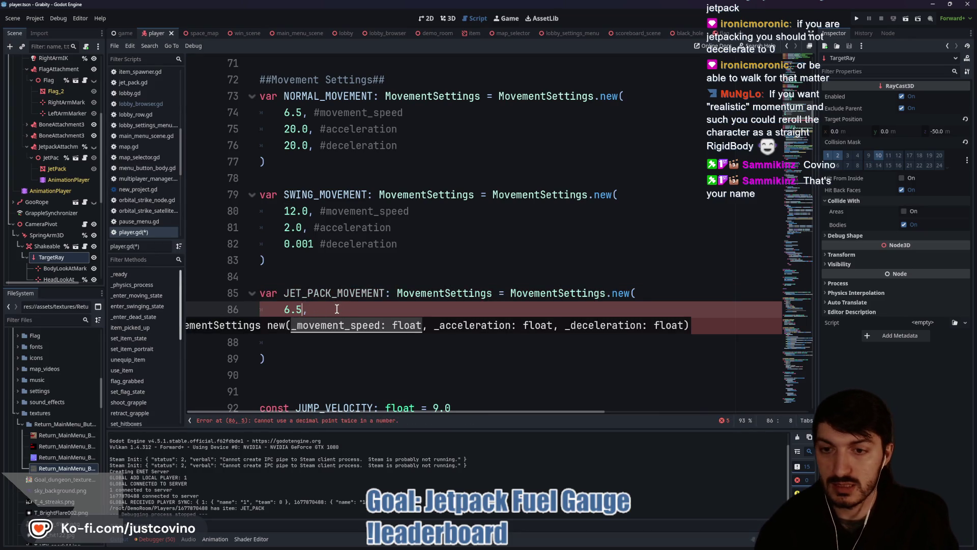
pyautogui.click(336, 309)
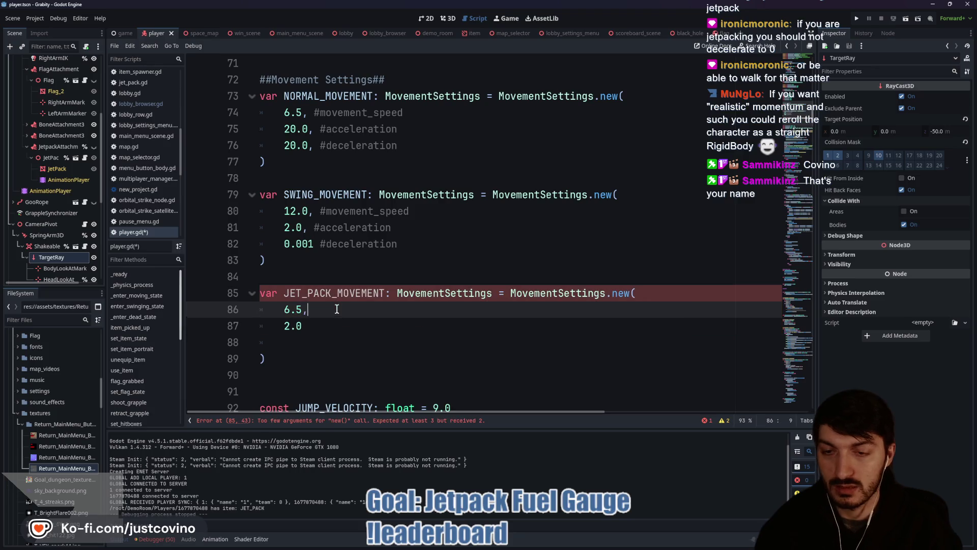
pyautogui.click(304, 328)
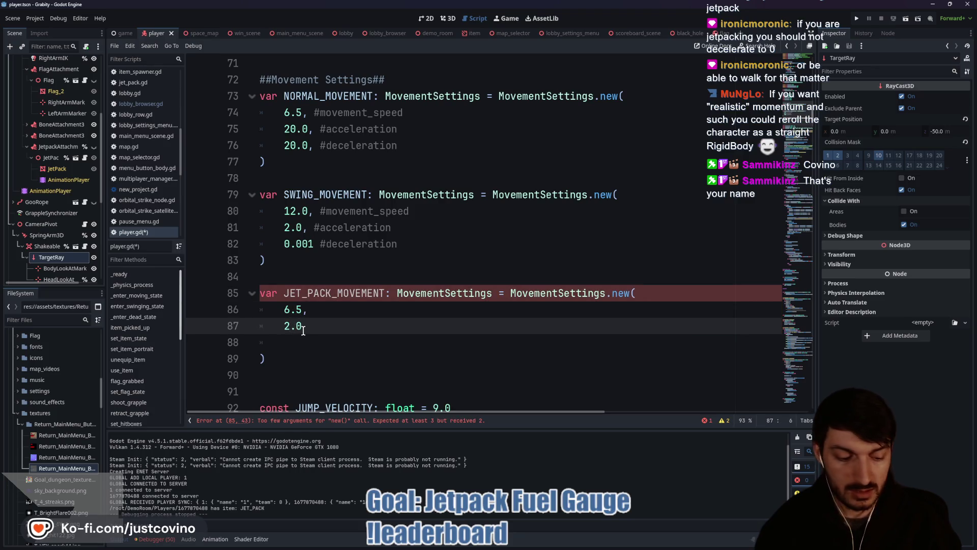
pyautogui.press('Left')
pyautogui.press('Left')
pyautogui.write('0')
pyautogui.click(322, 329)
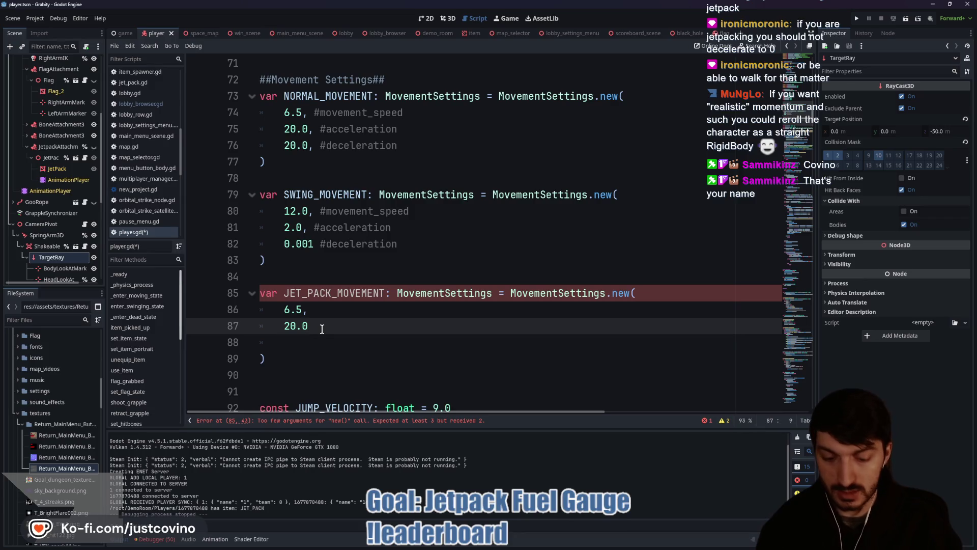
pyautogui.press('Return')
pyautogui.write('0.001')
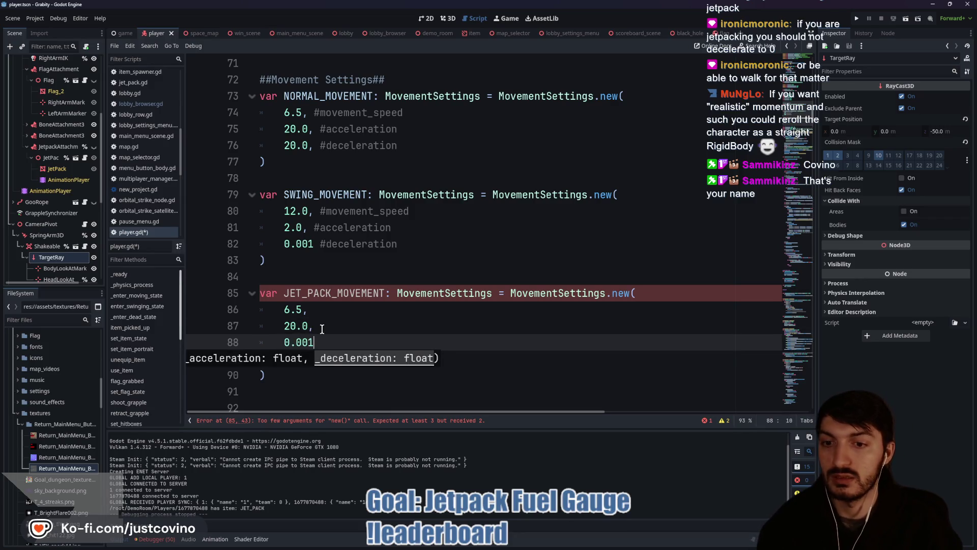
pyautogui.hotkey('ctrl', 's')
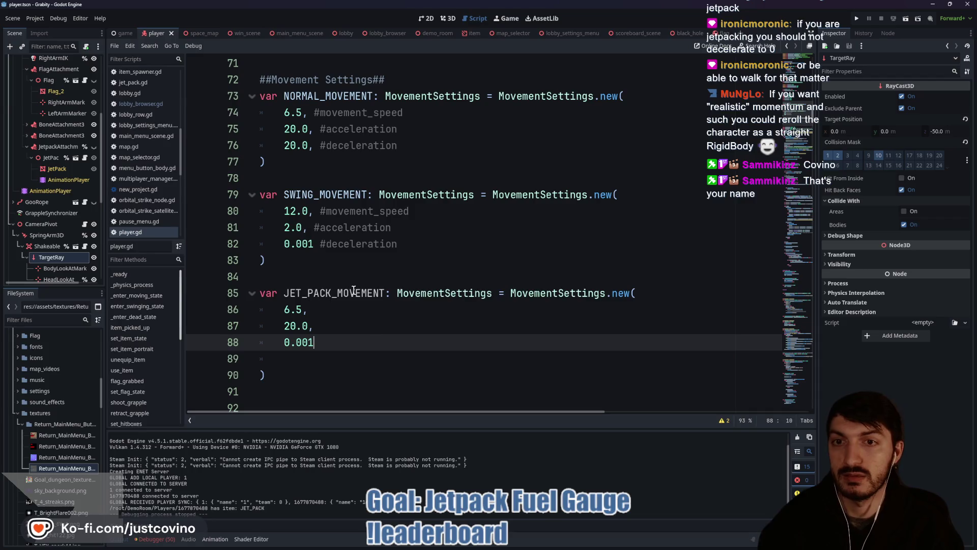
# Comment the speed and acceleration arguments, remove the blank constructor line, and save
pyautogui.click(341, 317)
pyautogui.write('#movement_speed')
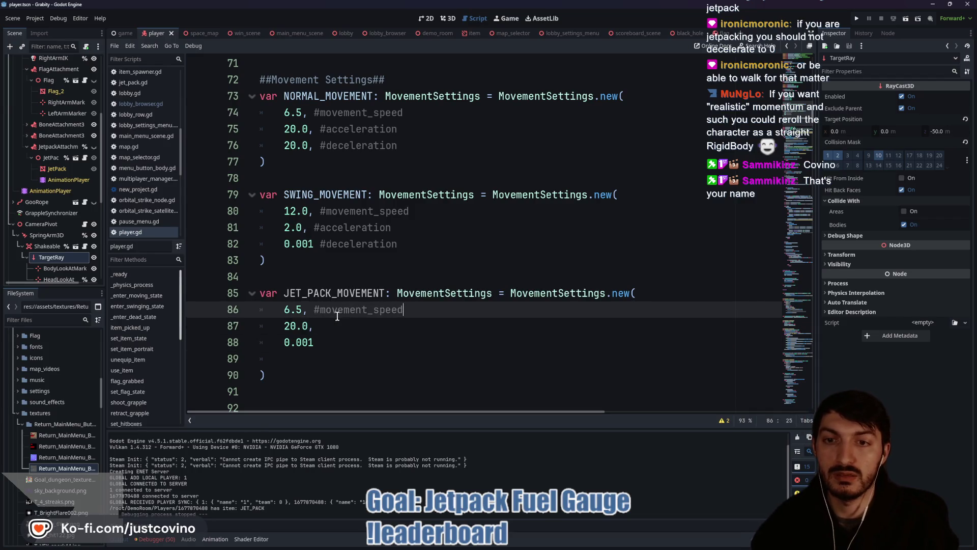
pyautogui.click(348, 322)
pyautogui.write('#')
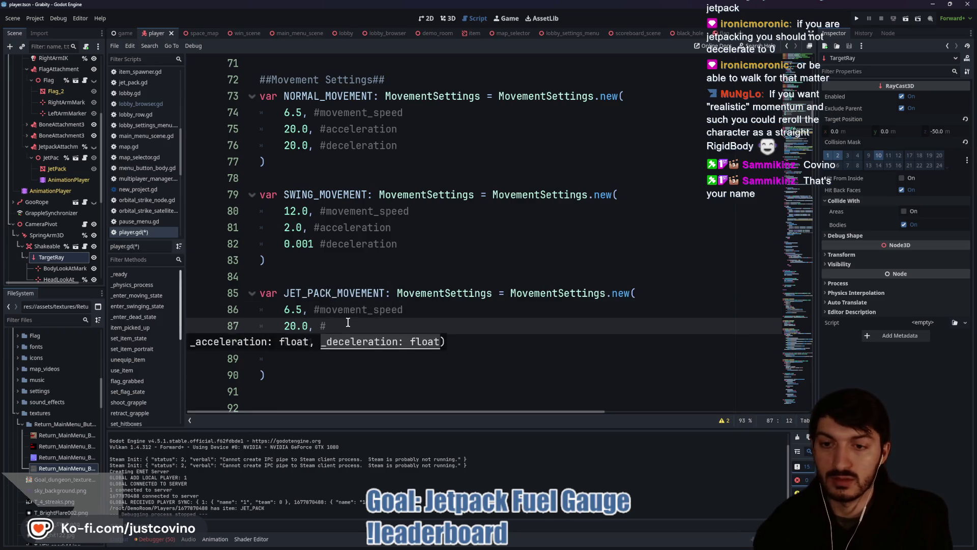
pyautogui.write('acceleration')
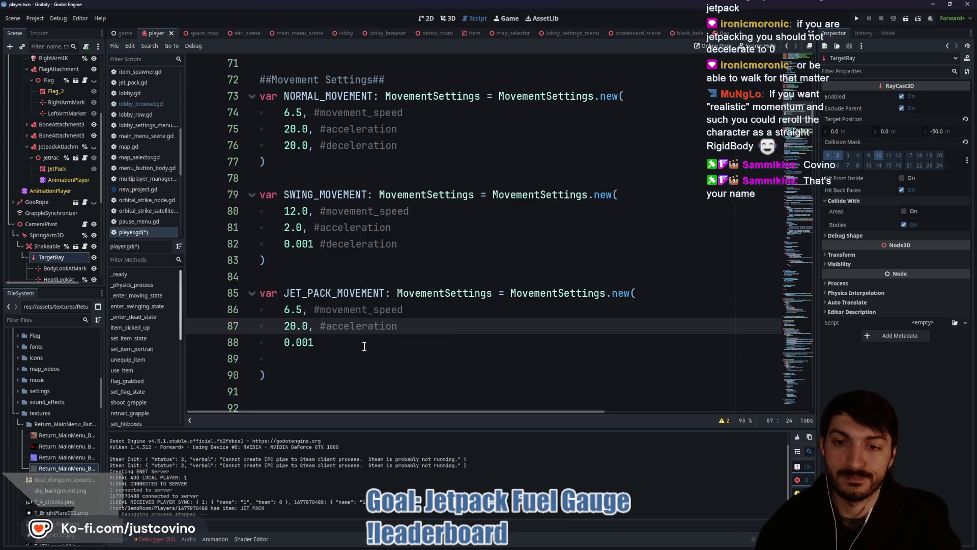
pyautogui.click(363, 346)
pyautogui.write('#deceleration')
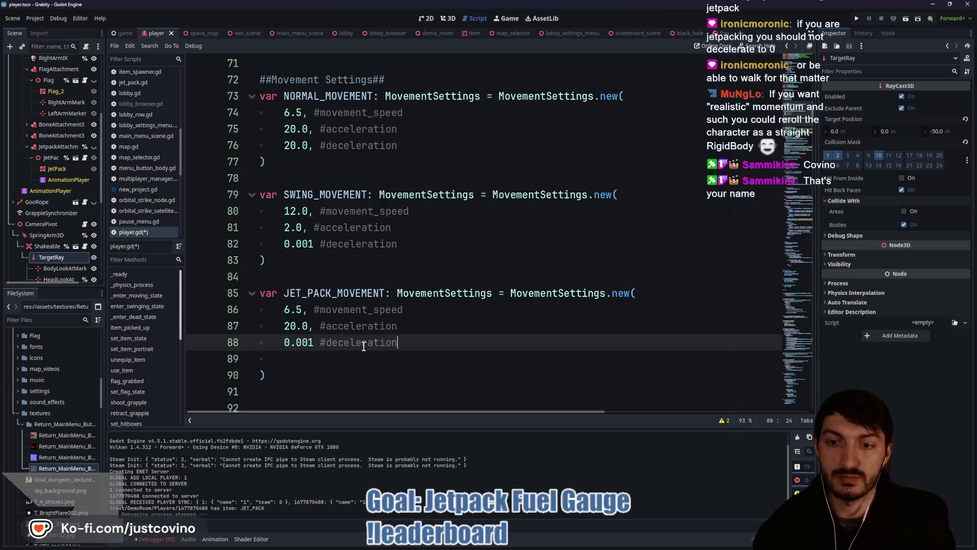
pyautogui.hotkey('ctrl', 's')
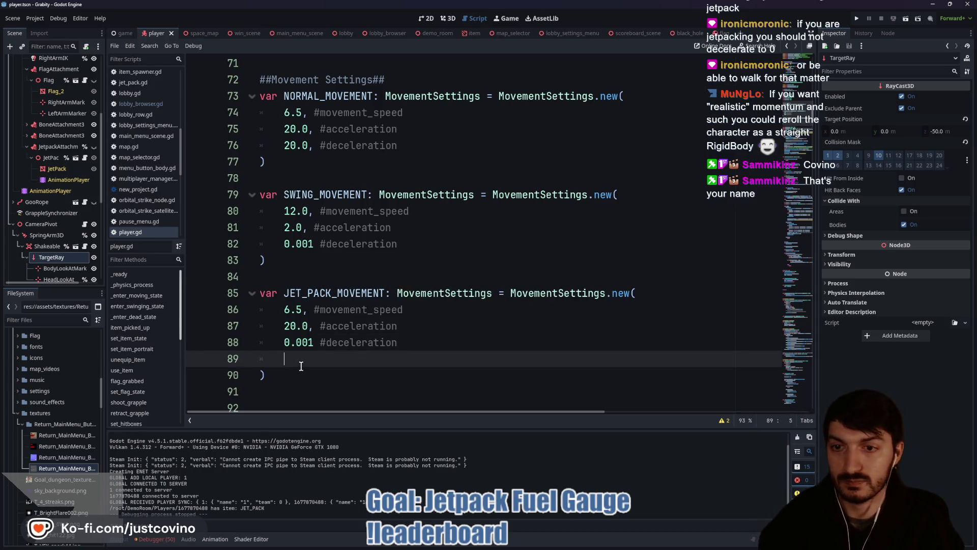
pyautogui.click(305, 363)
pyautogui.press('BackSpace')
pyautogui.hotkey('ctrl', 's')
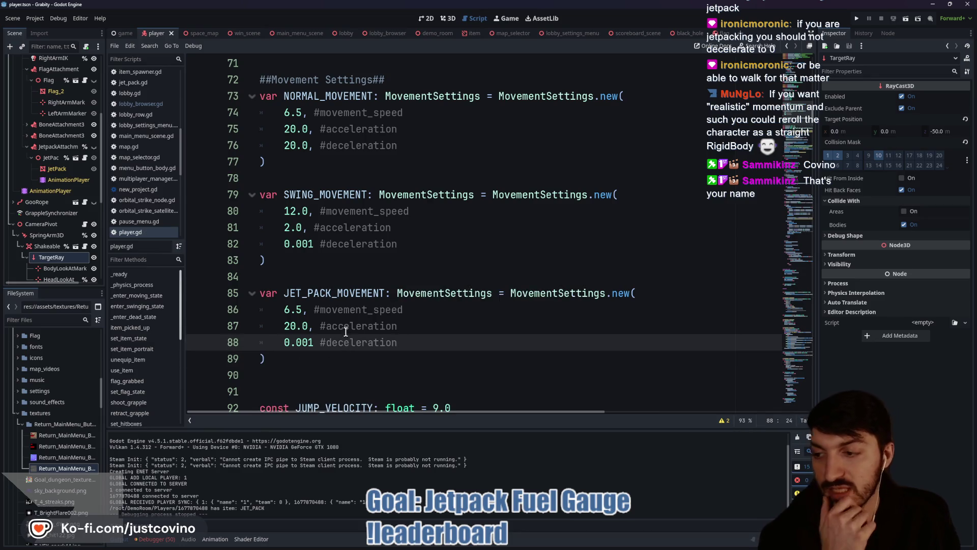
# Delete the empty line 141 above the velocity += jetpack thrust line in player.gd
pyautogui.scroll(-10, 390, 341)
pyautogui.scroll(-14, 390, 341)
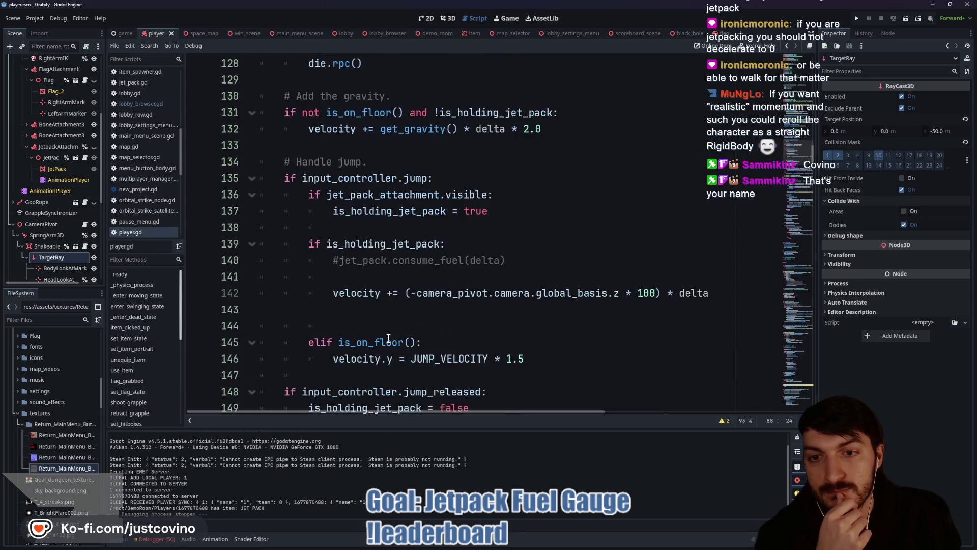
pyautogui.scroll(-2, 390, 324)
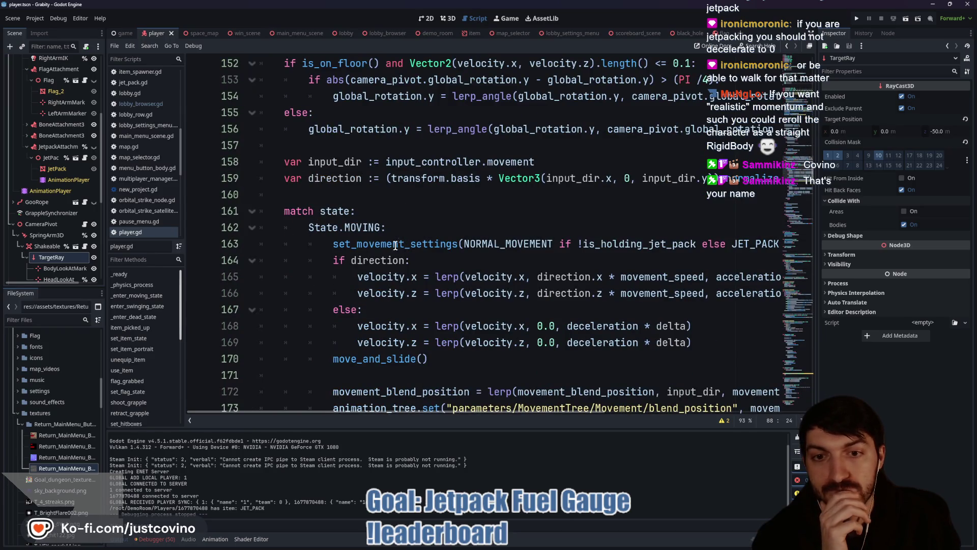
pyautogui.hscroll(3, 501, 256)
pyautogui.hscroll(3, 501, 256)
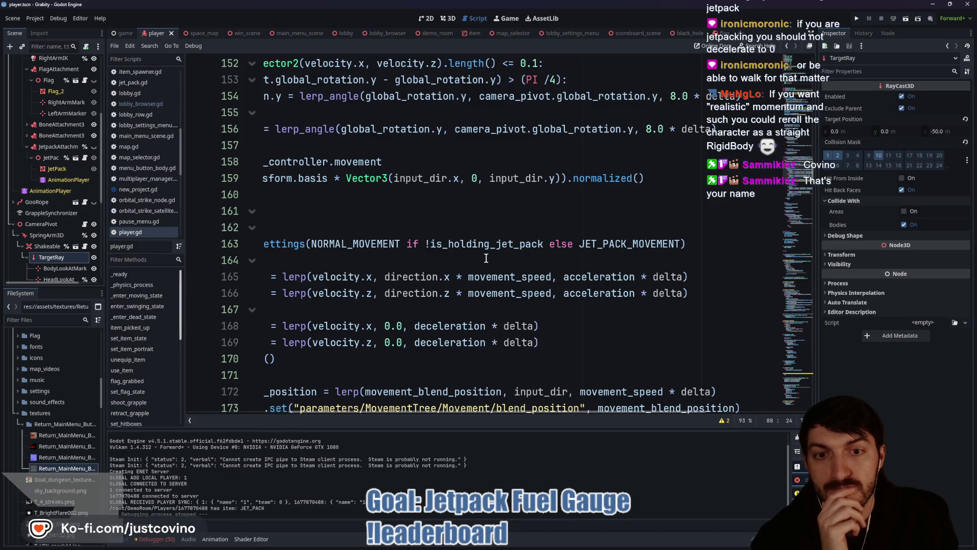
pyautogui.hscroll(-7, 487, 259)
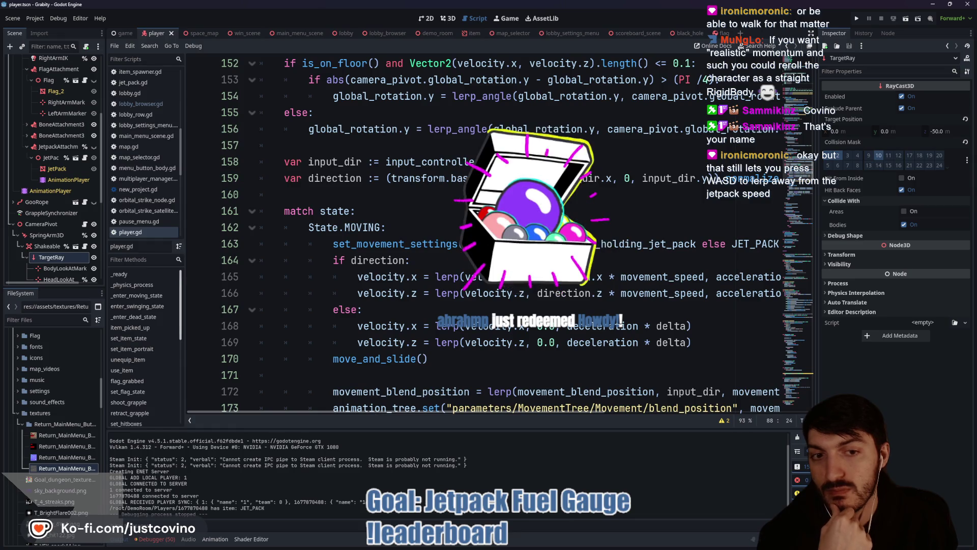
pyautogui.click(472, 260)
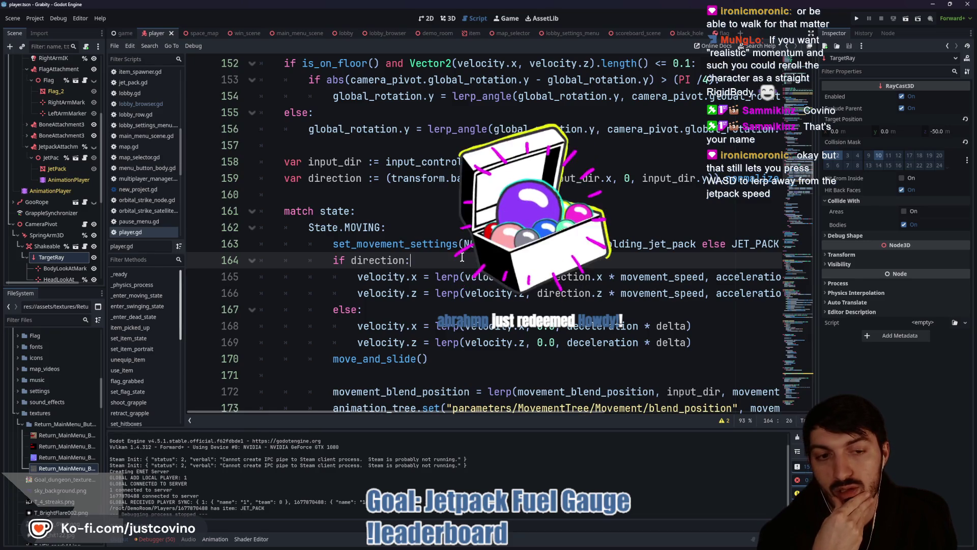
pyautogui.scroll(8, 462, 257)
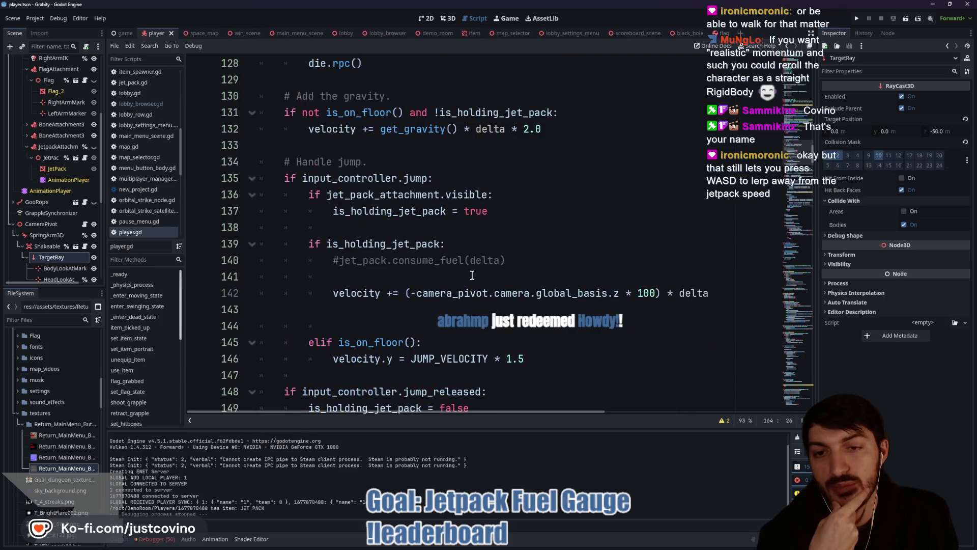
pyautogui.moveTo(331, 296); pyautogui.dragTo(401, 294)
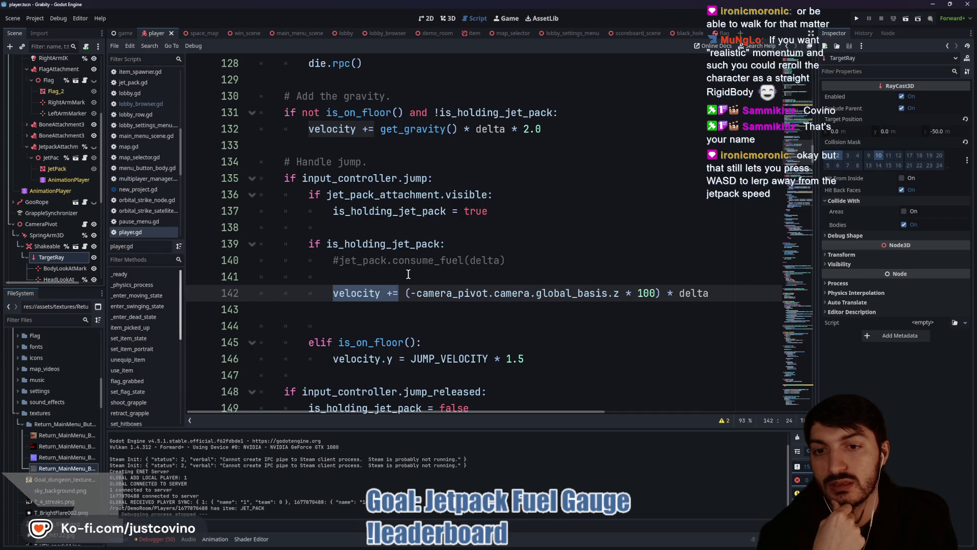
pyautogui.click(408, 275)
pyautogui.press('BackSpace')
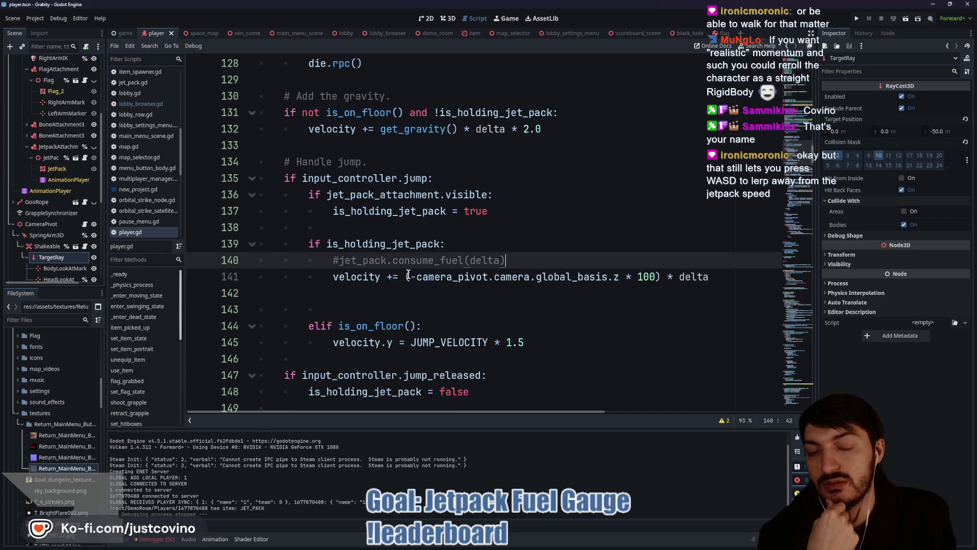
# Switch to the demo_room script and run the project with F5 to test the jetpack
pyautogui.scroll(-9, 435, 289)
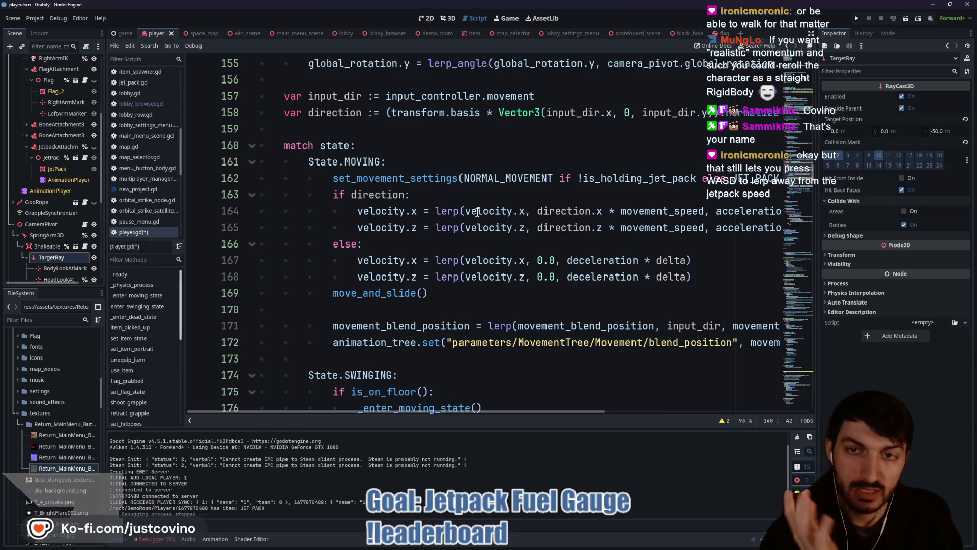
pyautogui.click(436, 33)
pyautogui.press('F5')
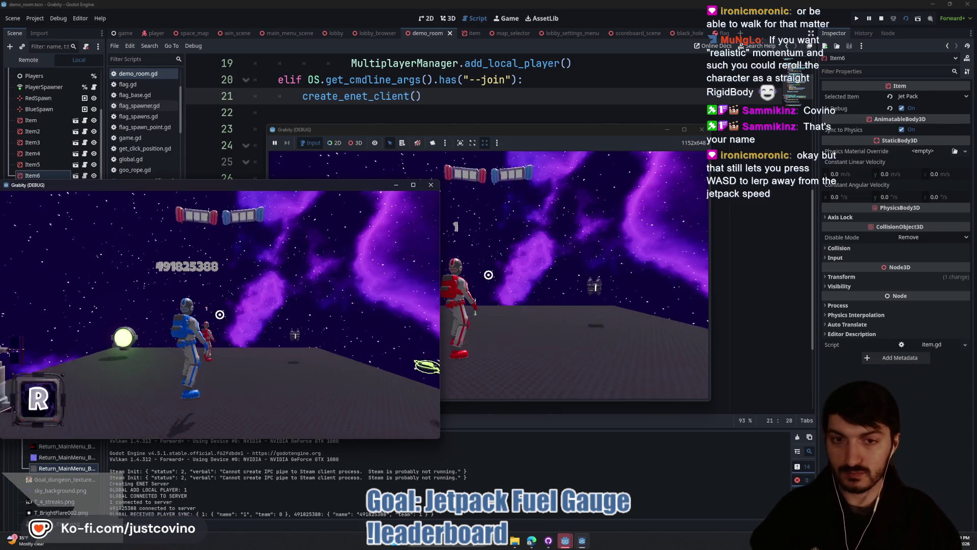
pyautogui.press('w')
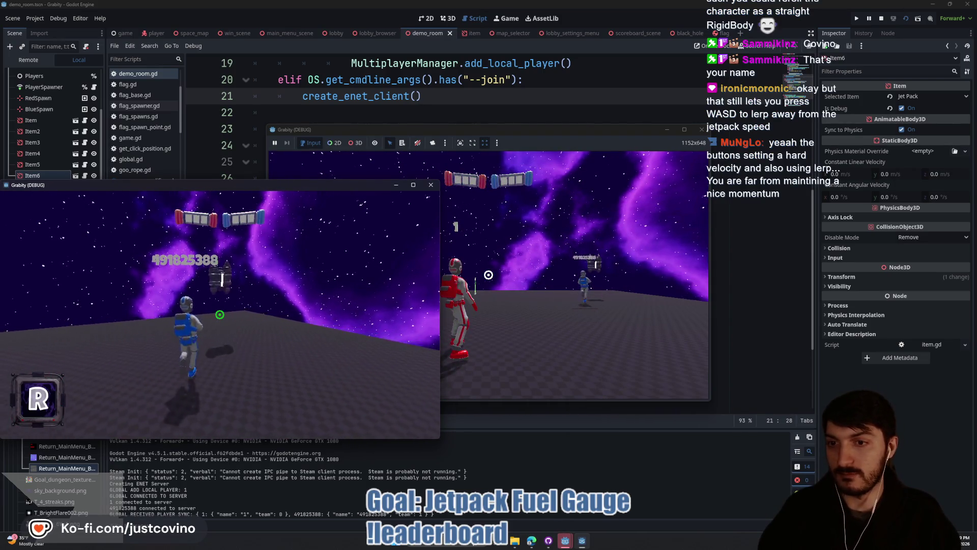
pyautogui.press('space')
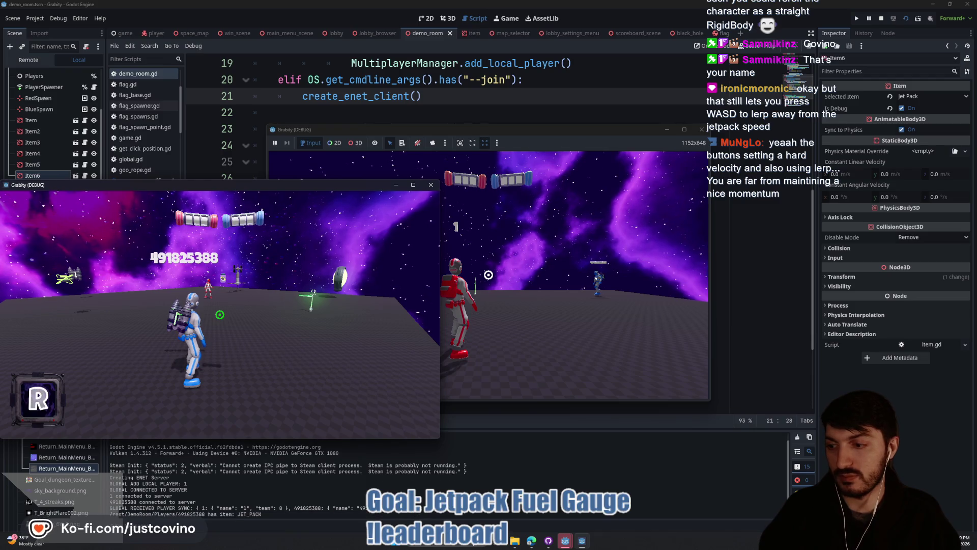
pyautogui.press('space')
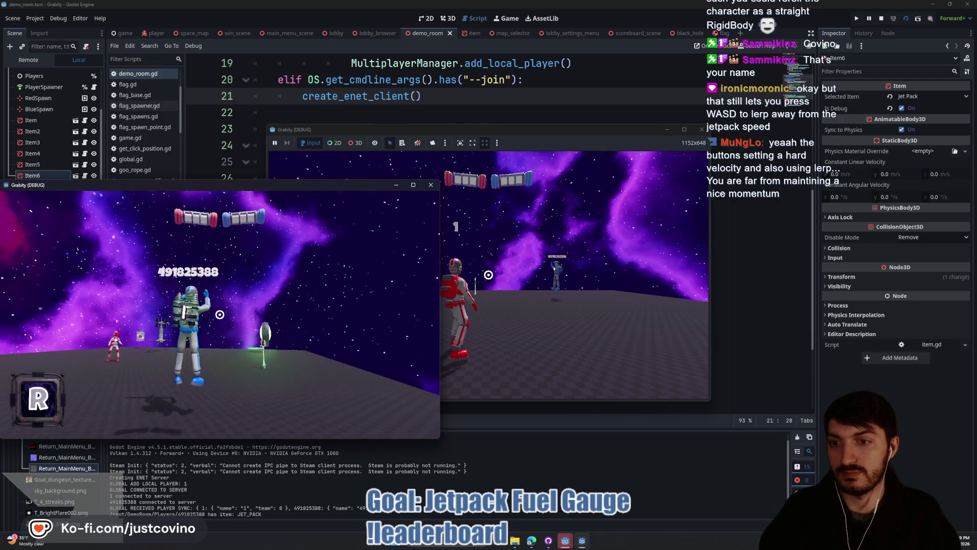
pyautogui.press('space')
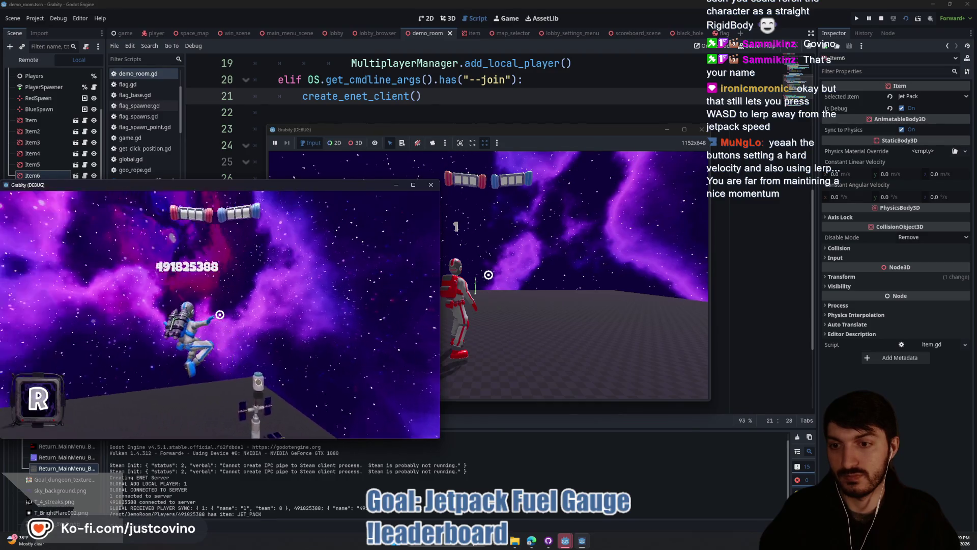
pyautogui.press('w')
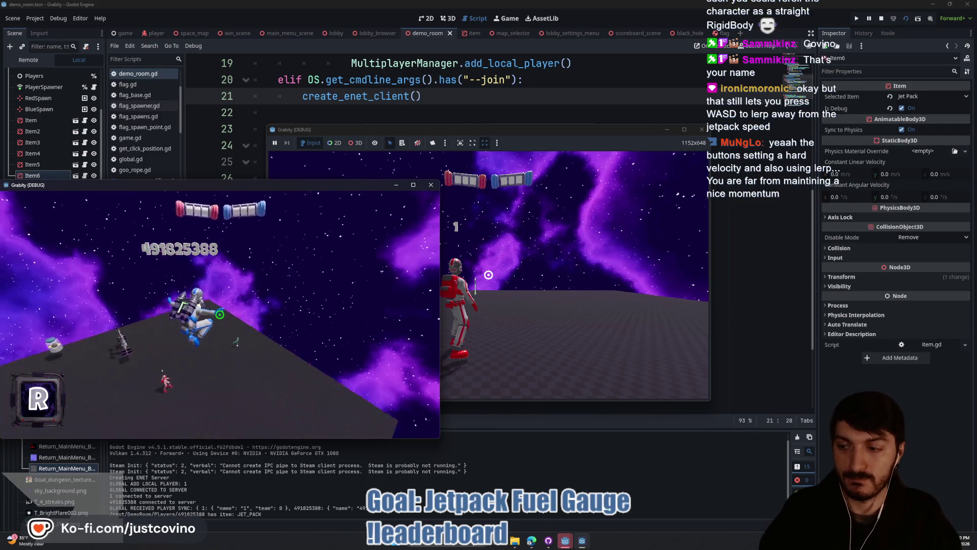
pyautogui.press('F8')
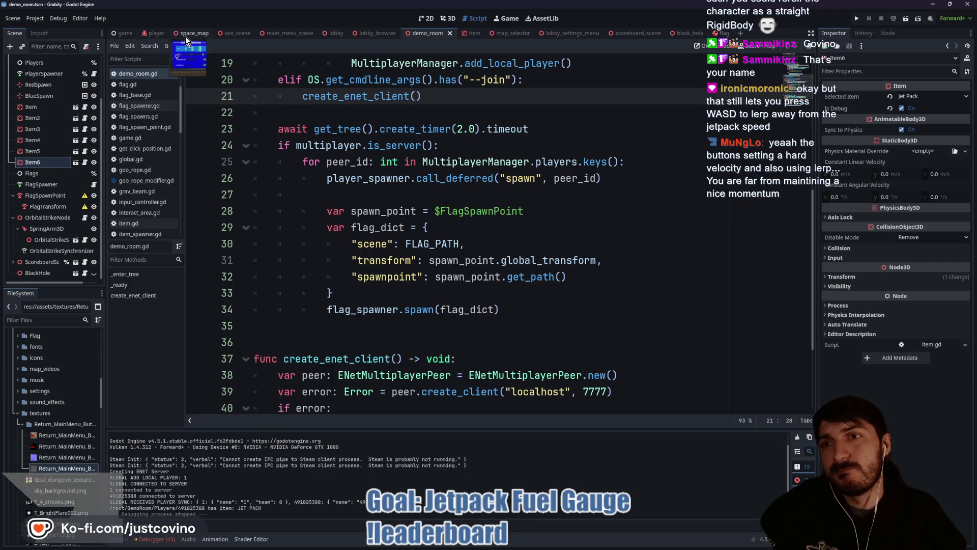
pyautogui.click(157, 33)
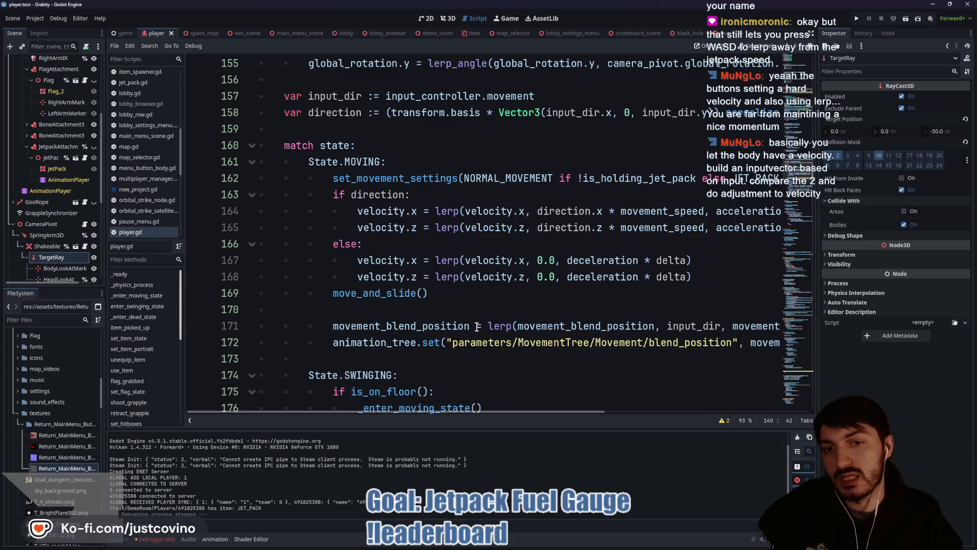
# Remove line 162's set_movement_settings call from the MOVING branch and save player.gd
pyautogui.scroll(-1, 477, 326)
pyautogui.scroll(1, 435, 223)
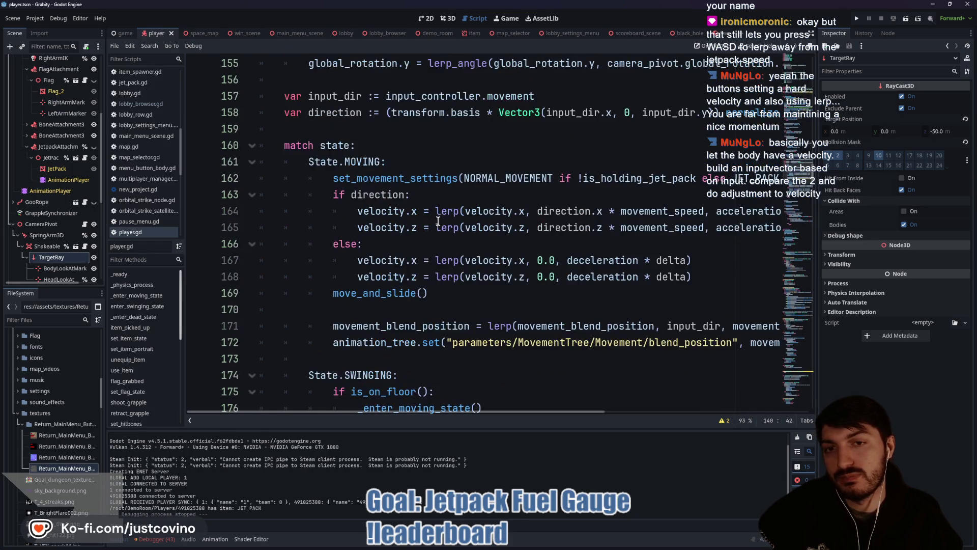
pyautogui.doubleClick(380, 195)
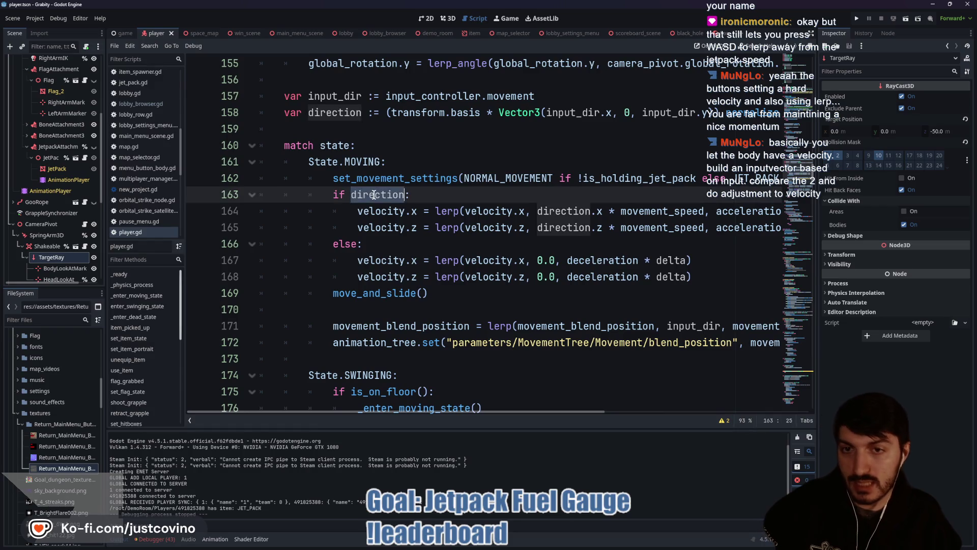
pyautogui.doubleClick(365, 161)
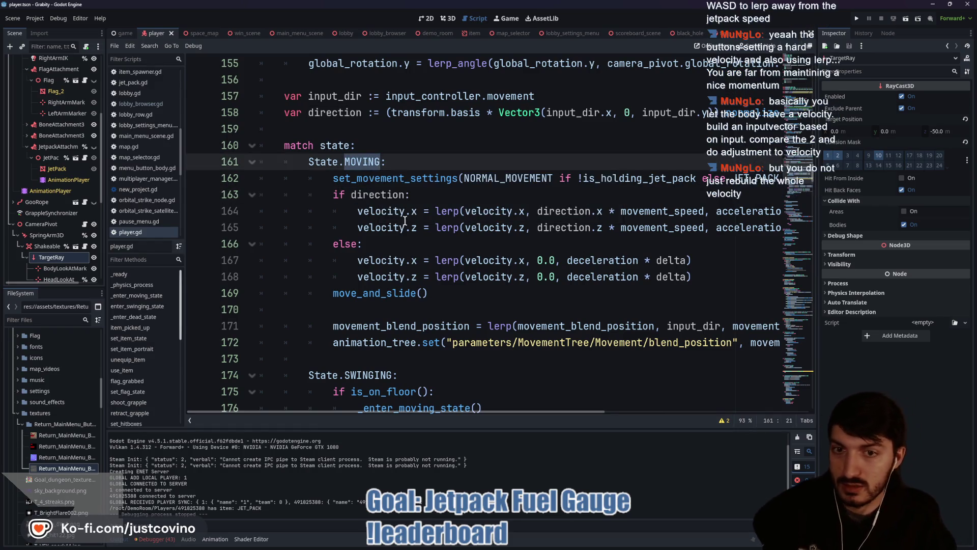
pyautogui.click(423, 212)
pyautogui.click(424, 227)
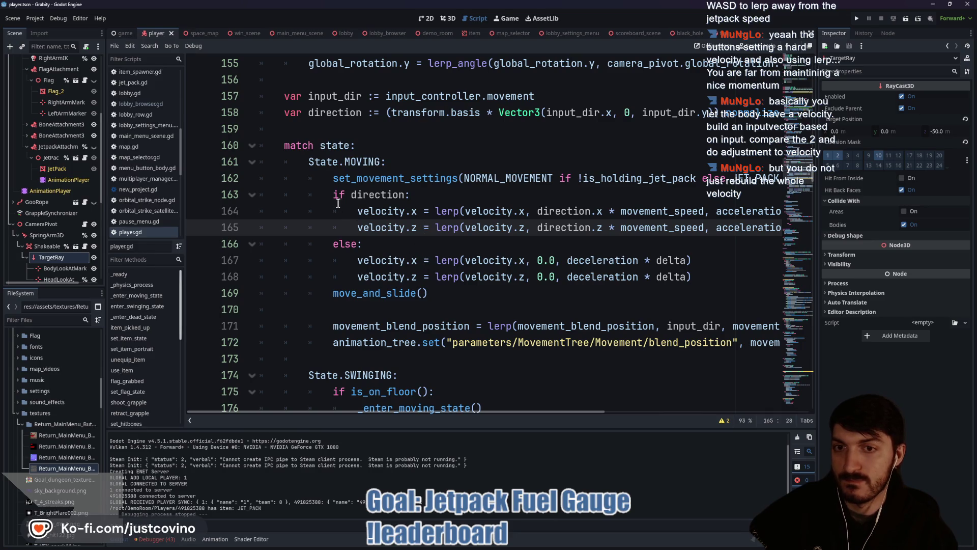
pyautogui.moveTo(332, 178); pyautogui.dragTo(790, 179)
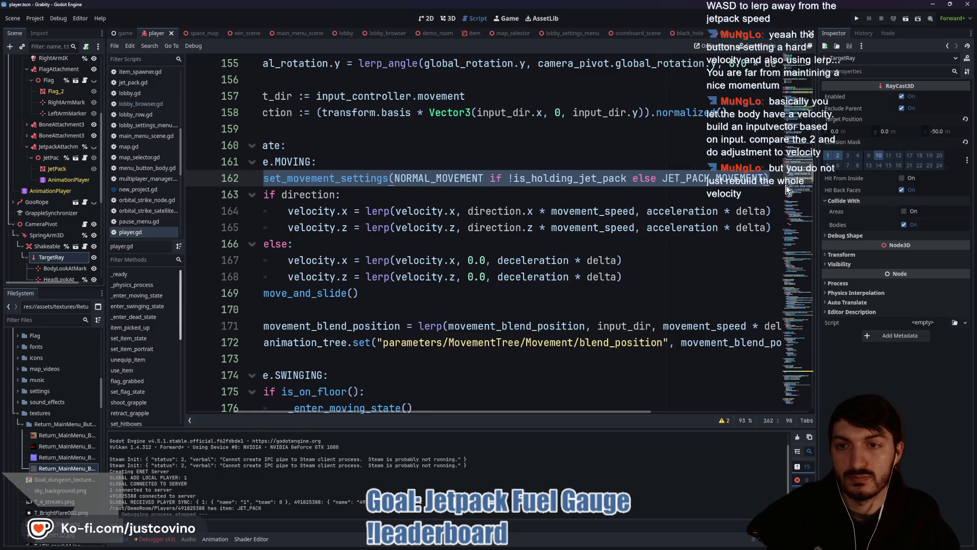
pyautogui.press('BackSpace')
pyautogui.press('BackSpace')
pyautogui.press('BackSpace')
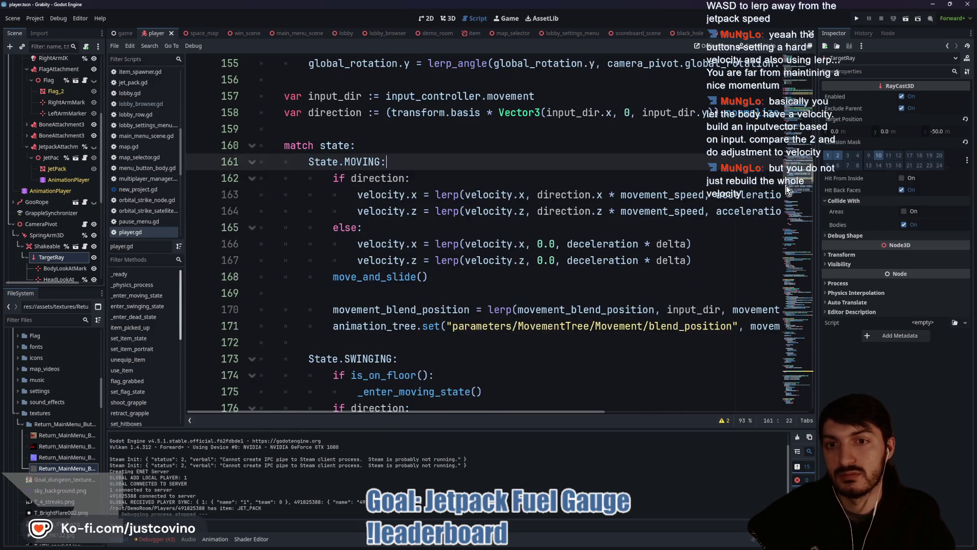
pyautogui.hotkey('ctrl', 's')
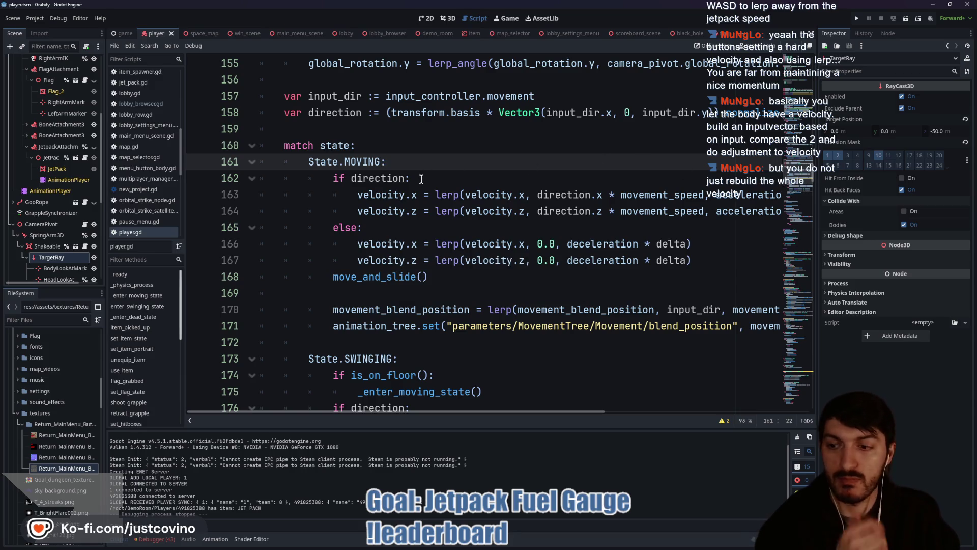
# Add JETPACKING to the State enum on line 7 and save player.gd
pyautogui.scroll(9, 428, 182)
pyautogui.scroll(20, 412, 241)
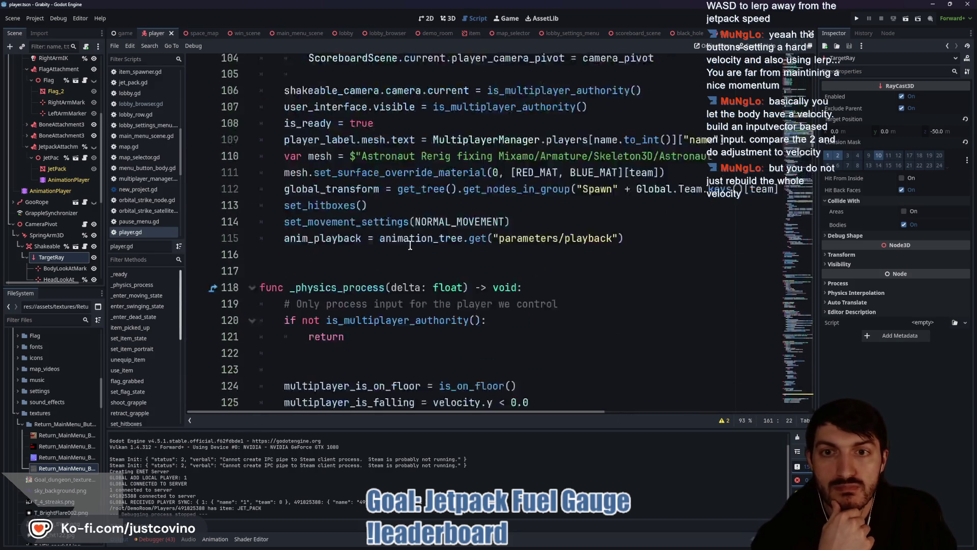
pyautogui.scroll(15, 410, 248)
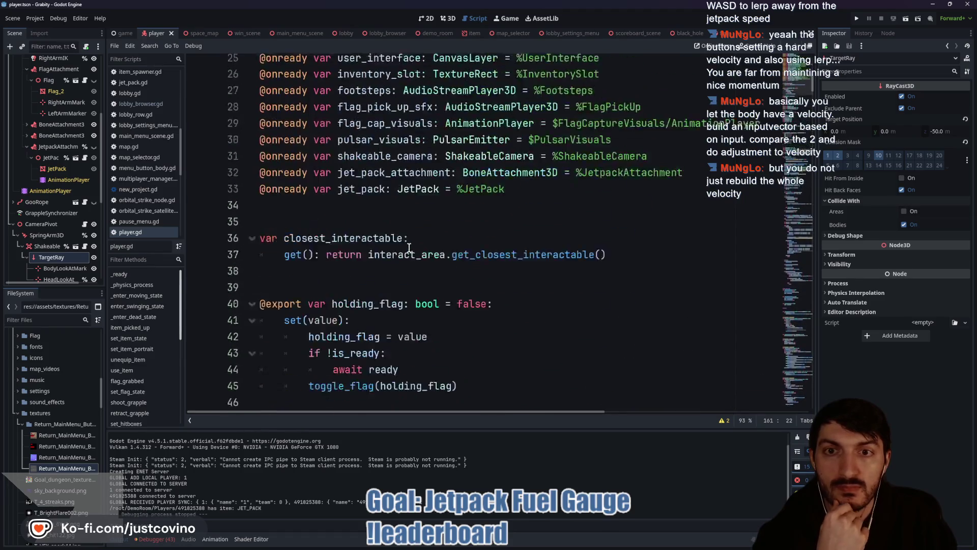
pyautogui.click(465, 164)
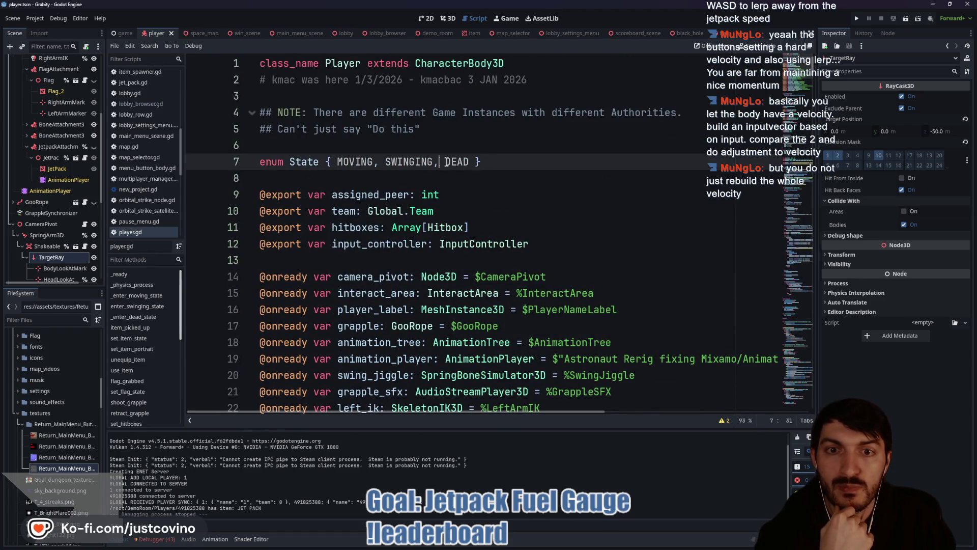
pyautogui.write('JETPACKING,')
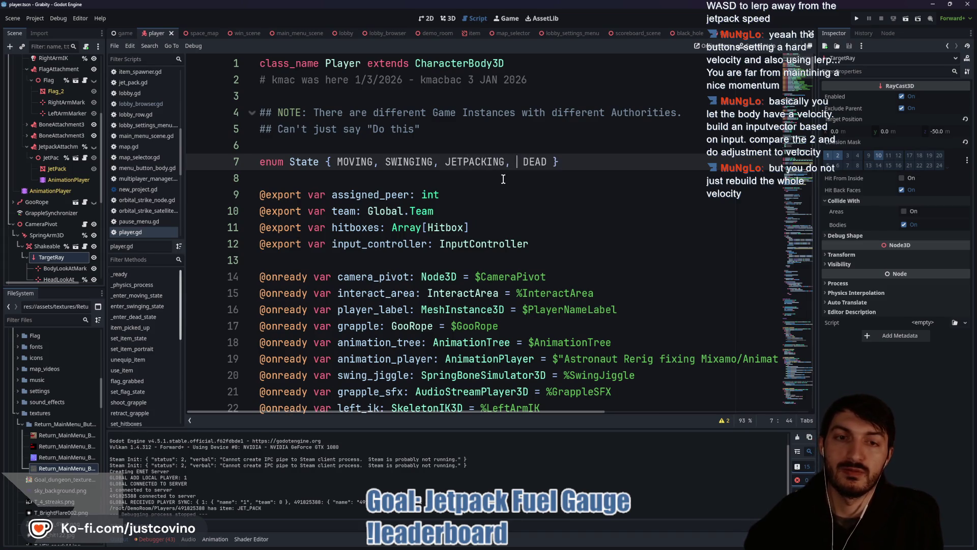
pyautogui.hotkey('ctrl', 's')
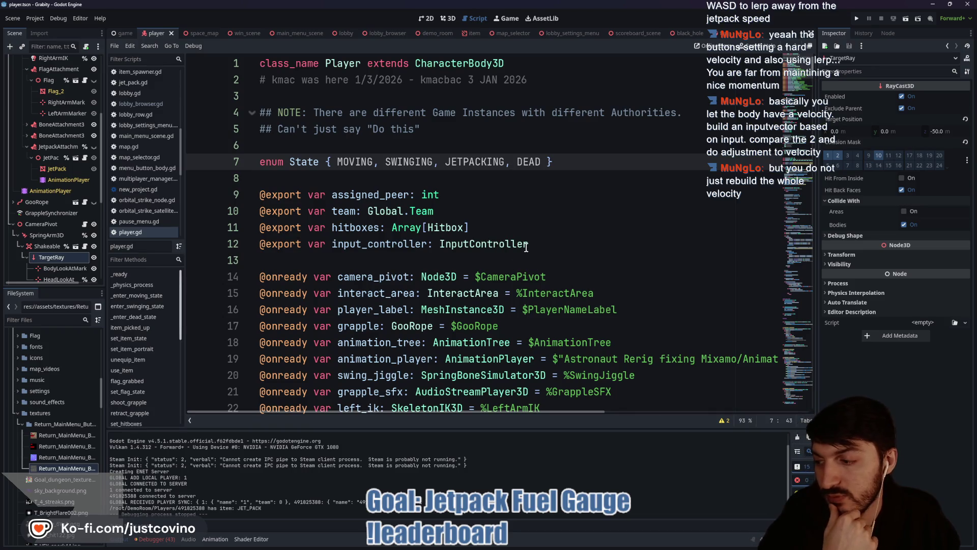
# Add a State.JETPACKING: case after the SWINGING branch, above DEAD
pyautogui.scroll(-20, 524, 245)
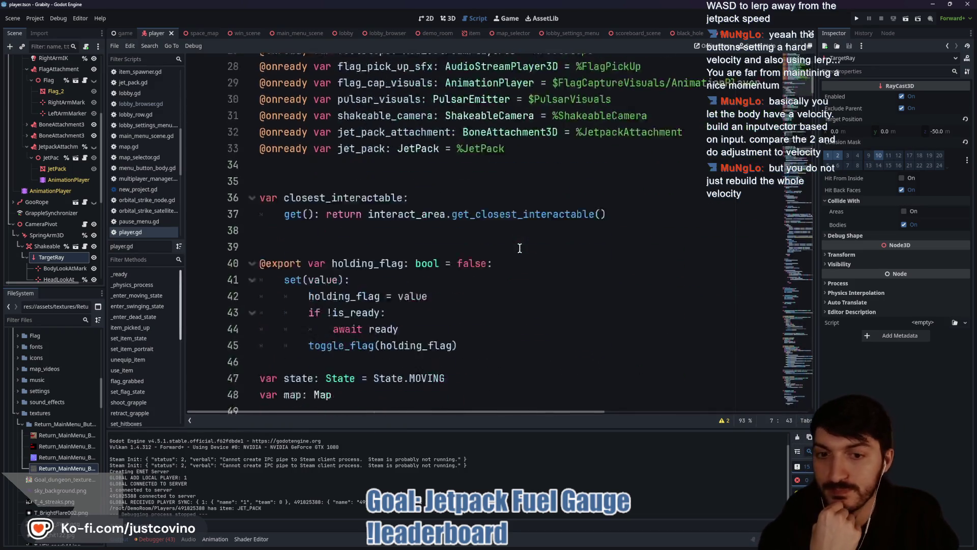
pyautogui.scroll(-20, 511, 249)
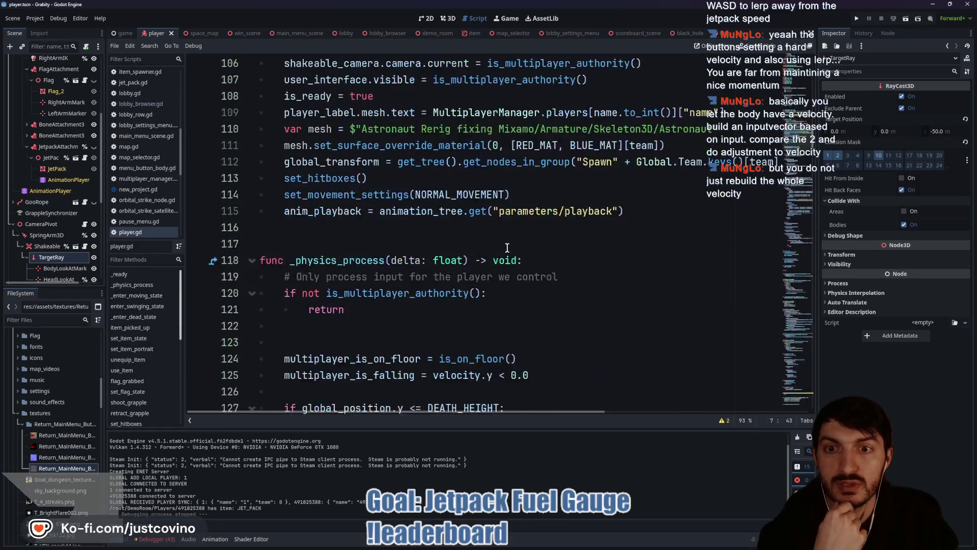
pyautogui.scroll(-12, 507, 247)
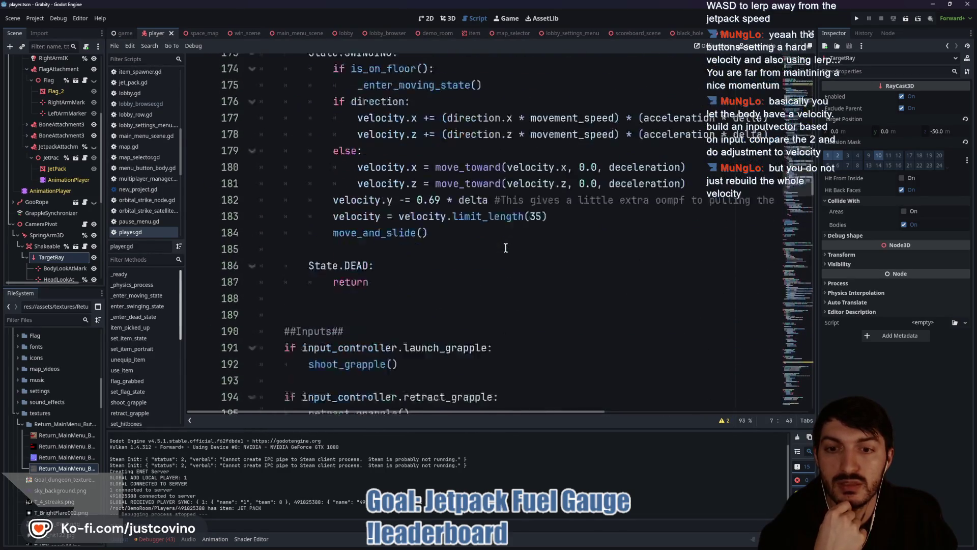
pyautogui.click(368, 224)
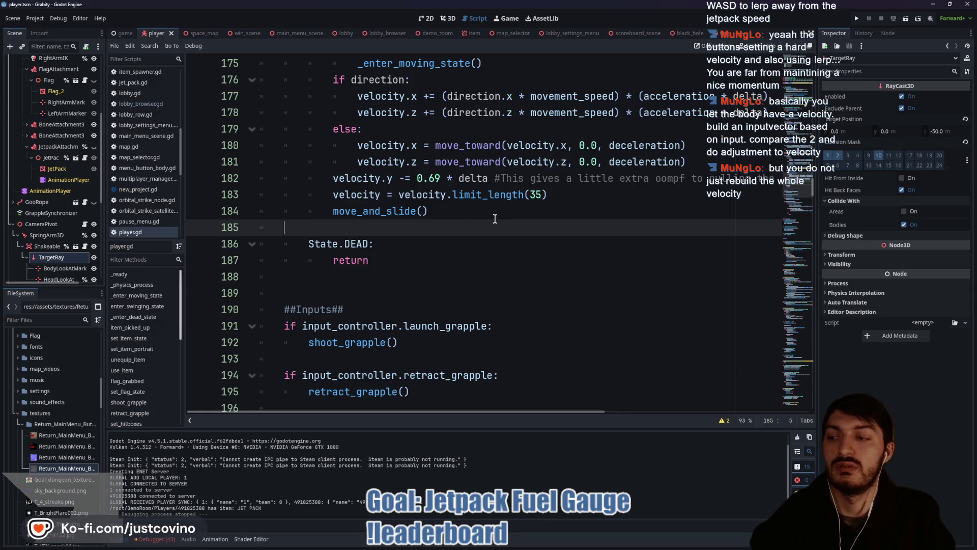
pyautogui.scroll(7, 504, 218)
pyautogui.scroll(-7, 476, 226)
pyautogui.scroll(2, 476, 226)
pyautogui.press('Tab')
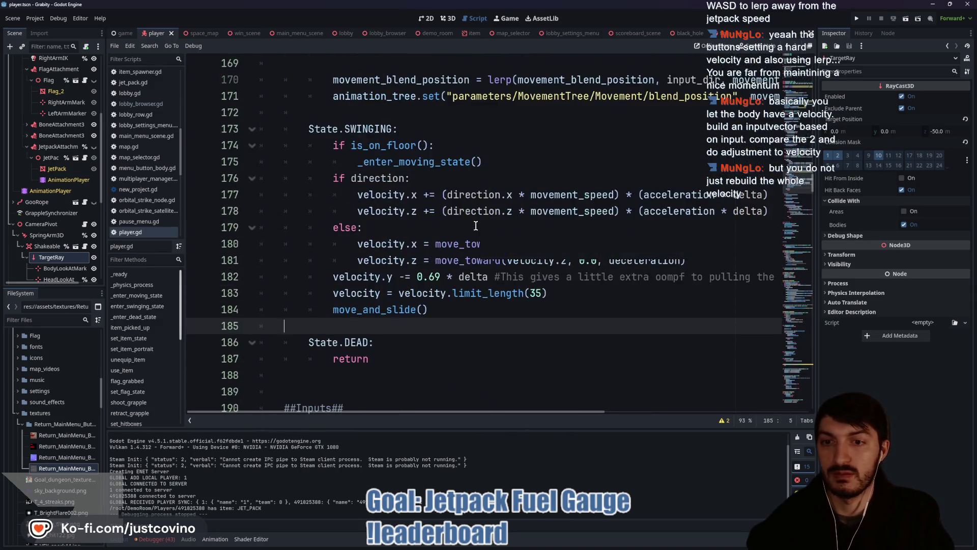
pyautogui.press('Return')
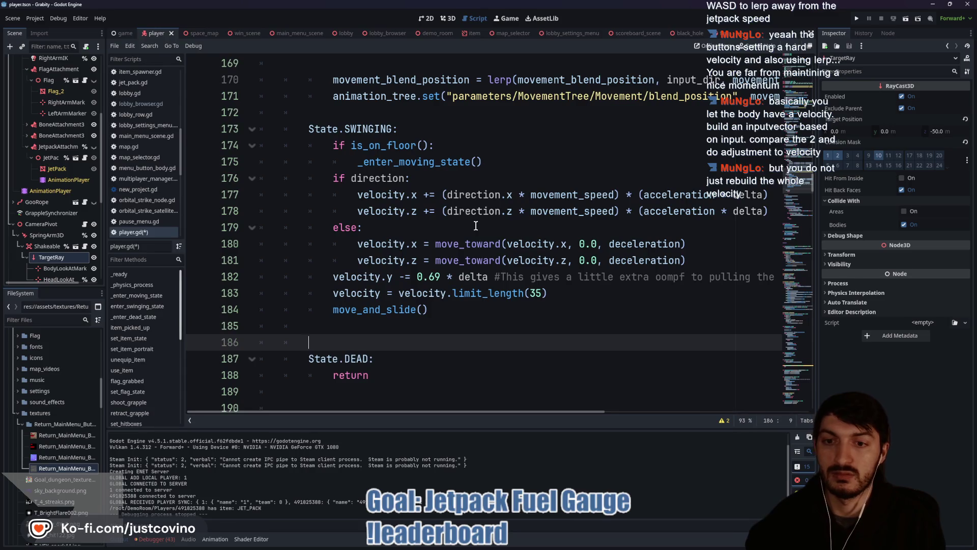
pyautogui.press('Return')
pyautogui.press('Up')
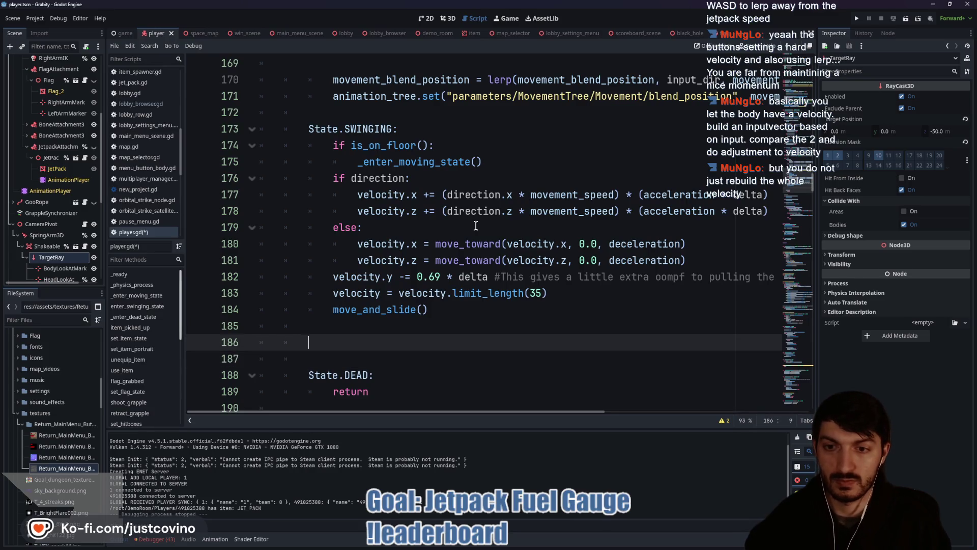
pyautogui.write('State.JET')
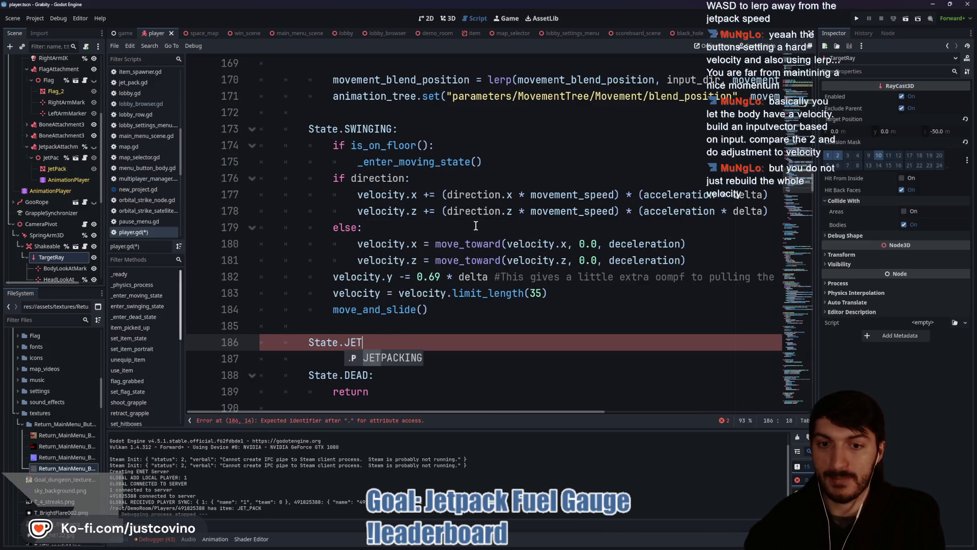
pyautogui.press('Return')
pyautogui.write(':')
pyautogui.press('Return')
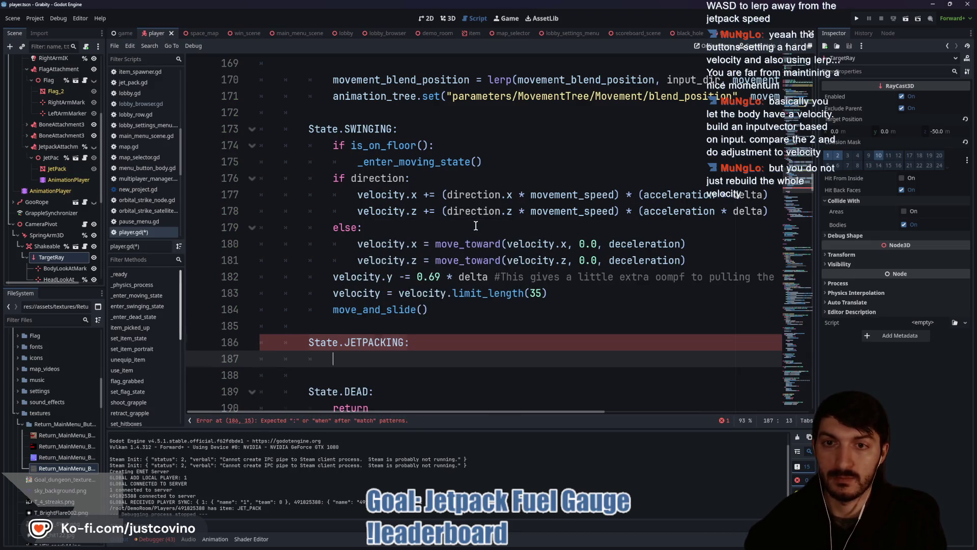
# Copy the SWINGING branch's movement logic into the JETPACKING case and fix its indentation
pyautogui.scroll(4, 458, 222)
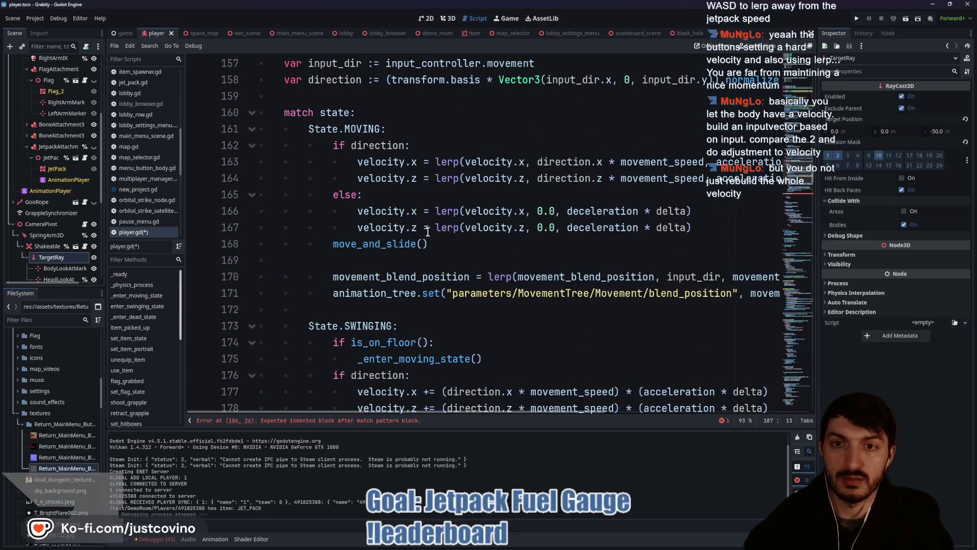
pyautogui.scroll(-2, 428, 242)
pyautogui.scroll(-1, 428, 243)
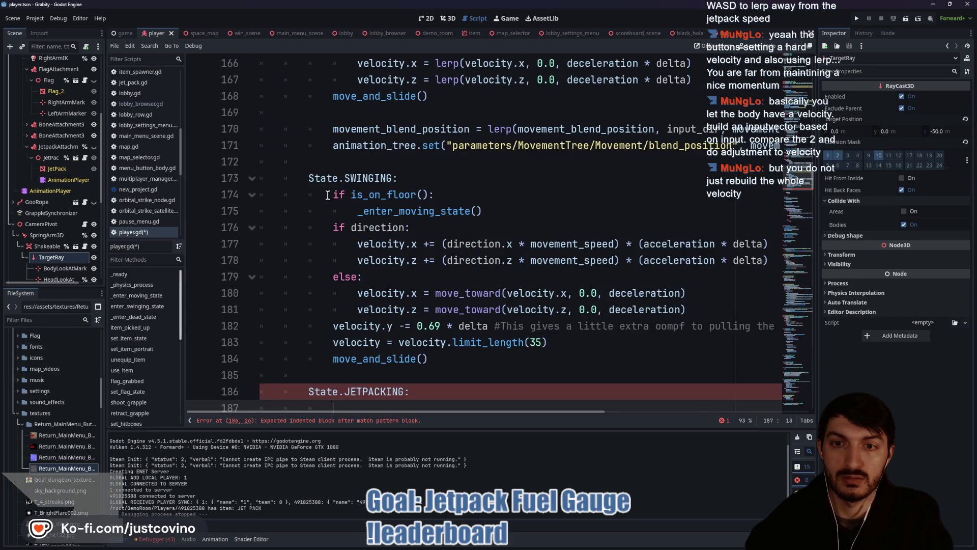
pyautogui.moveTo(327, 195)
pyautogui.mouseDown()
pyautogui.moveTo(483, 211)
pyautogui.moveTo(670, 309)
pyautogui.moveTo(688, 309)
pyautogui.mouseUp()
pyautogui.hotkey('ctrl', 'c')
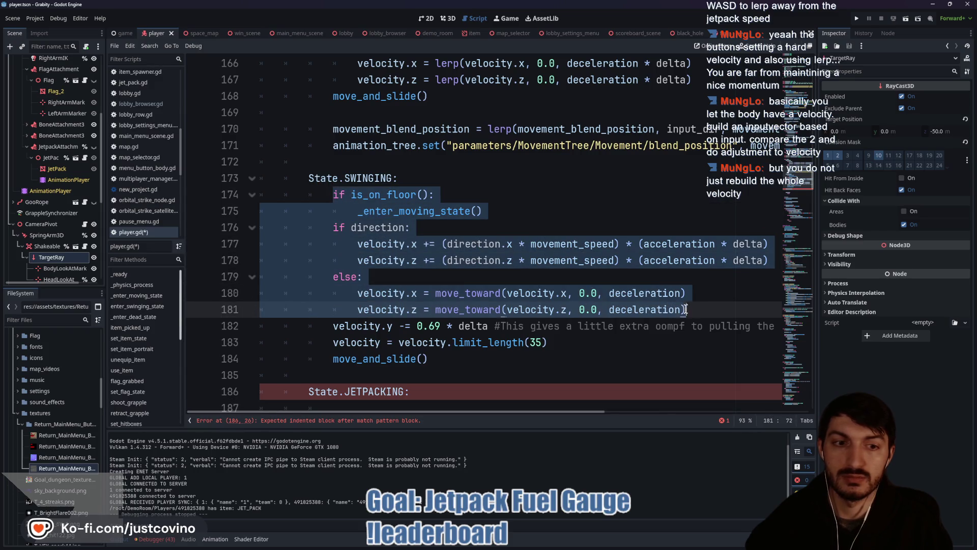
pyautogui.scroll(-2, 512, 357)
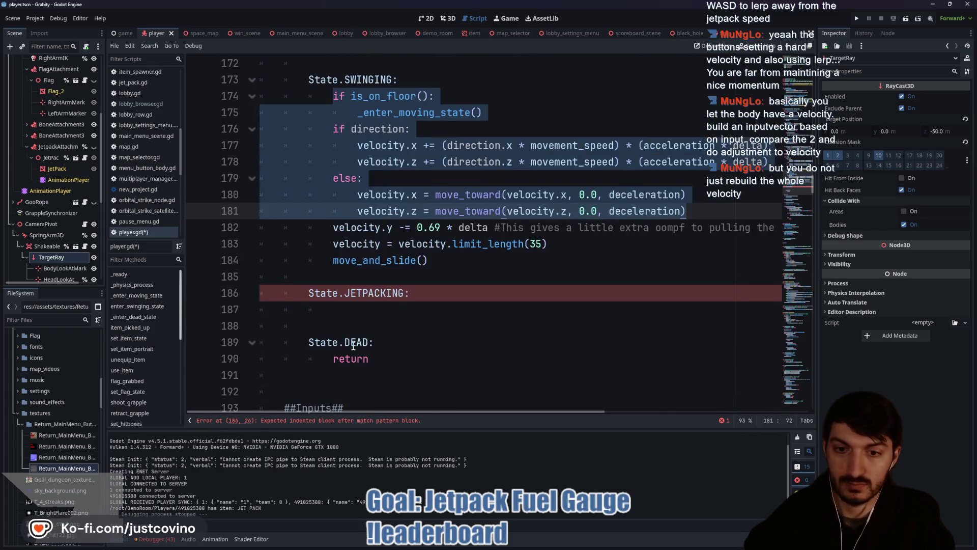
pyautogui.moveTo(338, 309); pyautogui.dragTo(263, 308)
pyautogui.hotkey('ctrl', 'v')
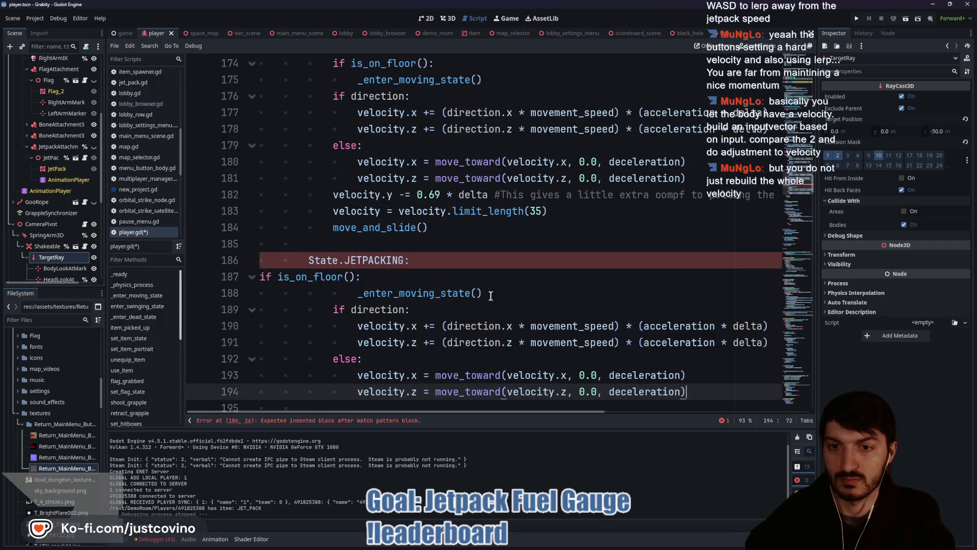
pyautogui.click(260, 277)
pyautogui.press('Tab')
pyautogui.press('Tab')
pyautogui.press('Tab')
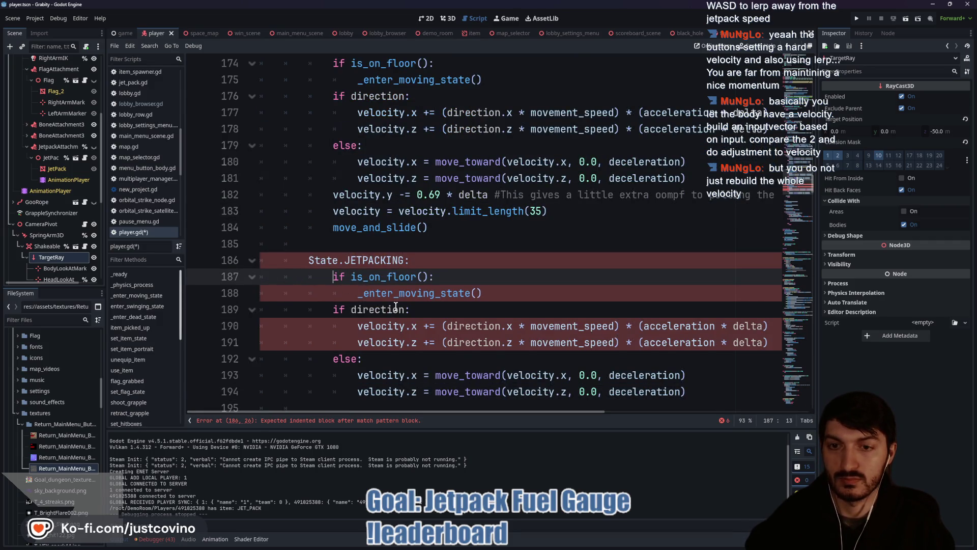
# End the JETPACKING case with a move_and_slide() call
pyautogui.scroll(-1, 470, 297)
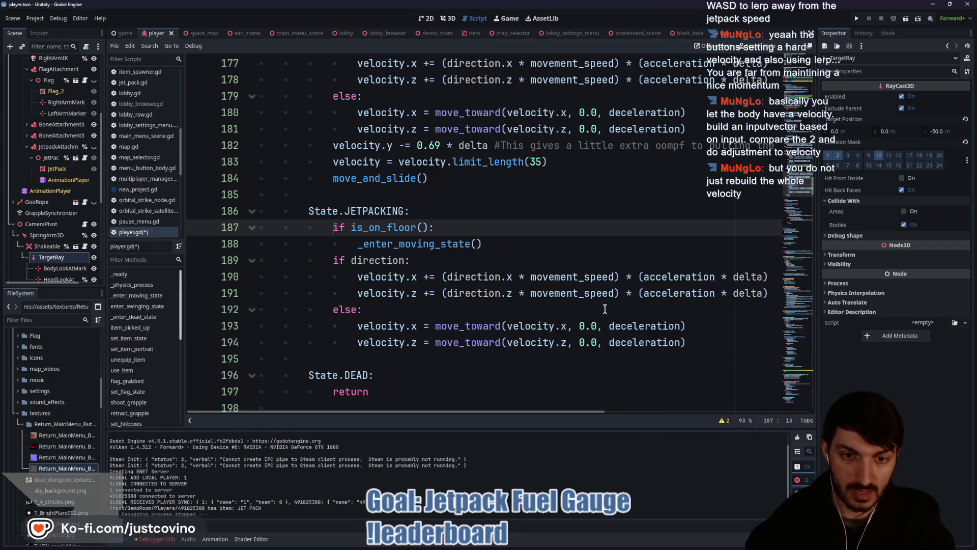
pyautogui.scroll(1, 602, 307)
pyautogui.scroll(-2, 585, 303)
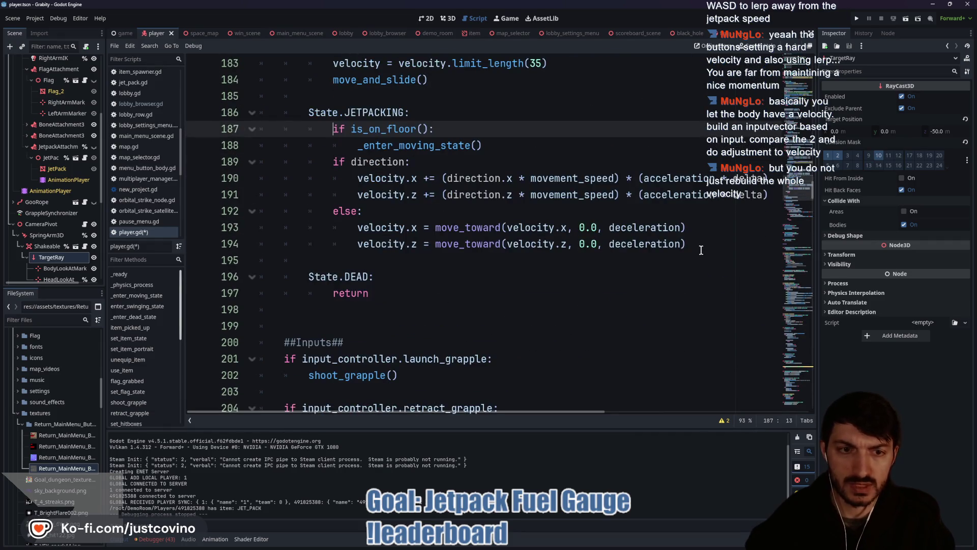
pyautogui.click(703, 250)
pyautogui.press('Return')
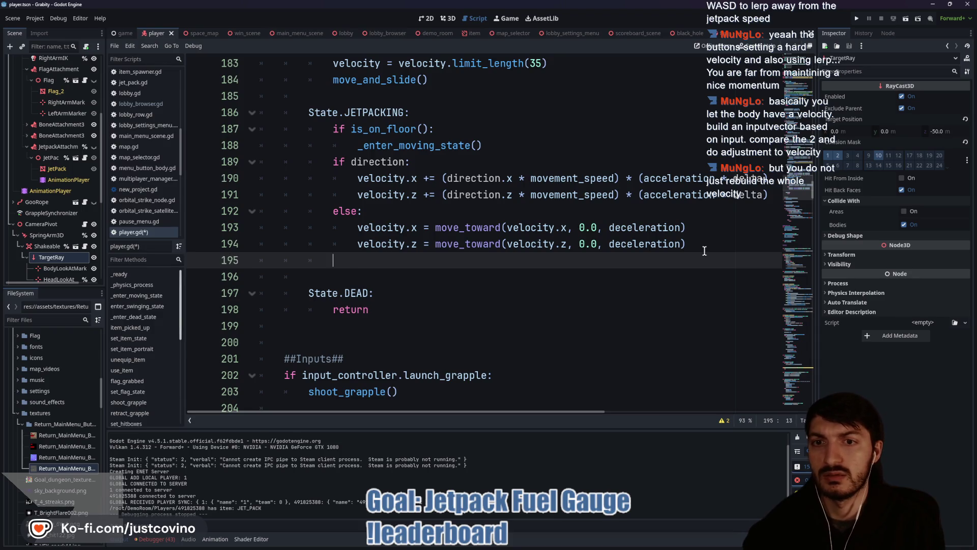
pyautogui.write('move')
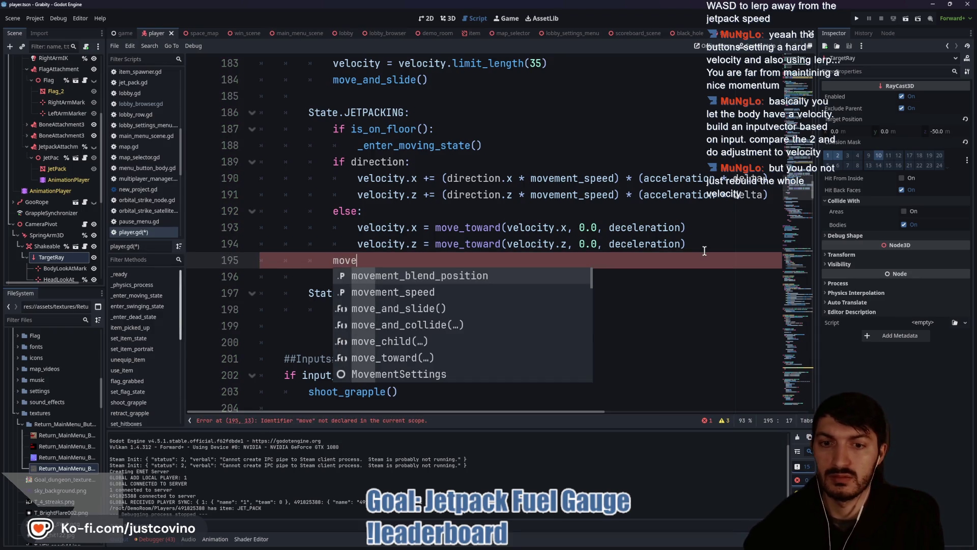
pyautogui.press('Down')
pyautogui.press('Down')
pyautogui.press('Return')
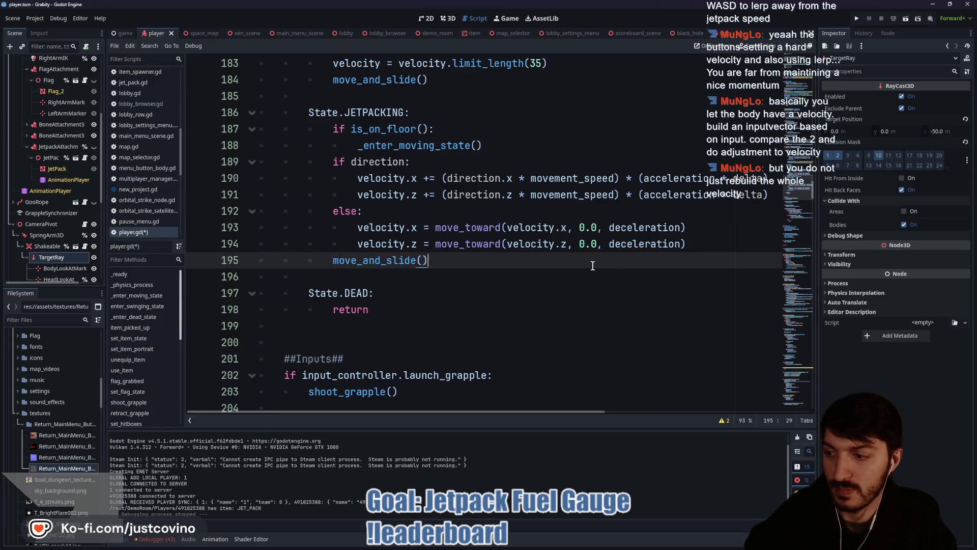
pyautogui.scroll(3, 514, 272)
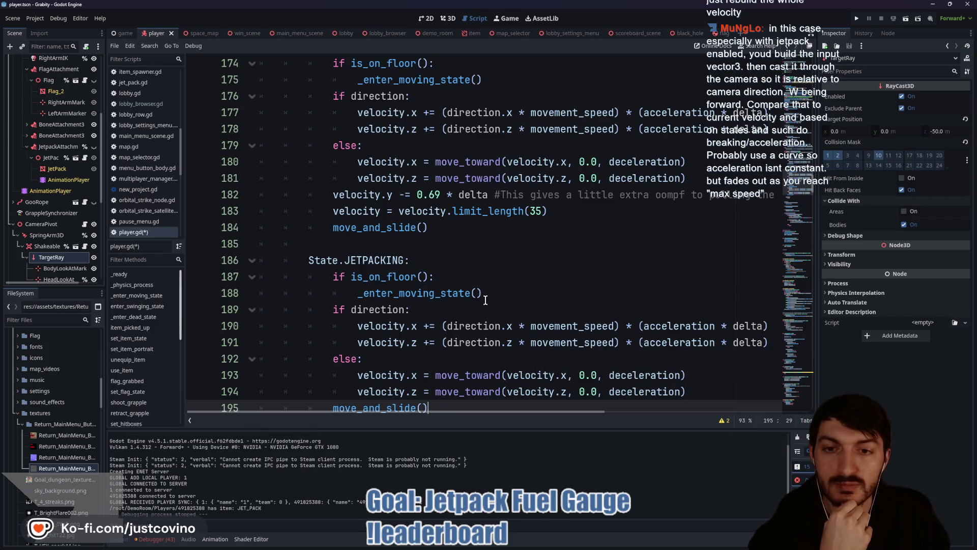
pyautogui.scroll(1, 479, 294)
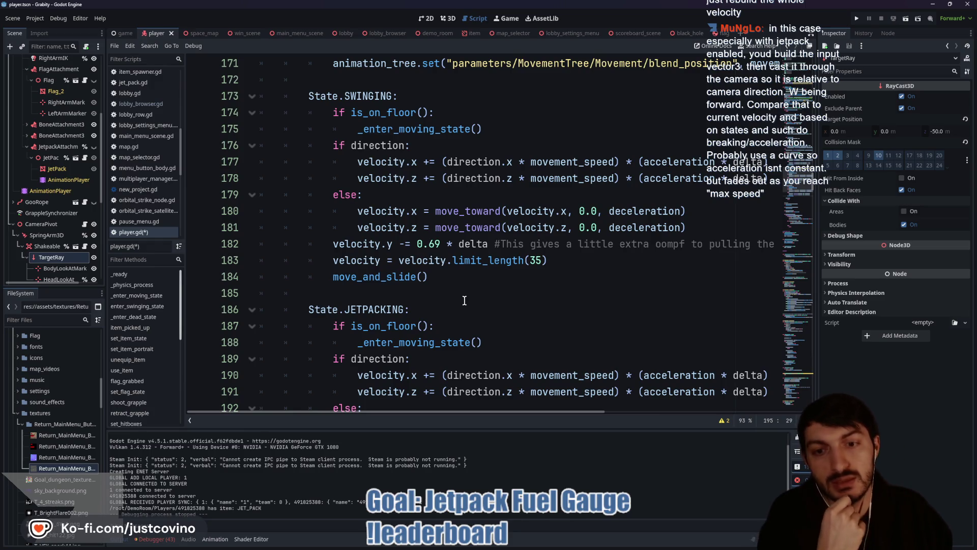
pyautogui.scroll(-1, 466, 301)
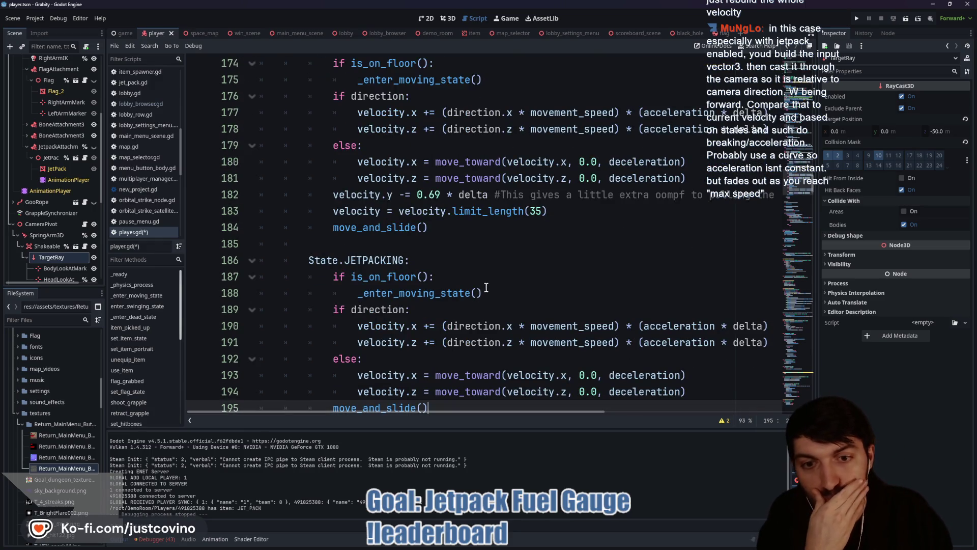
pyautogui.scroll(4, 488, 288)
pyautogui.scroll(-5, 479, 293)
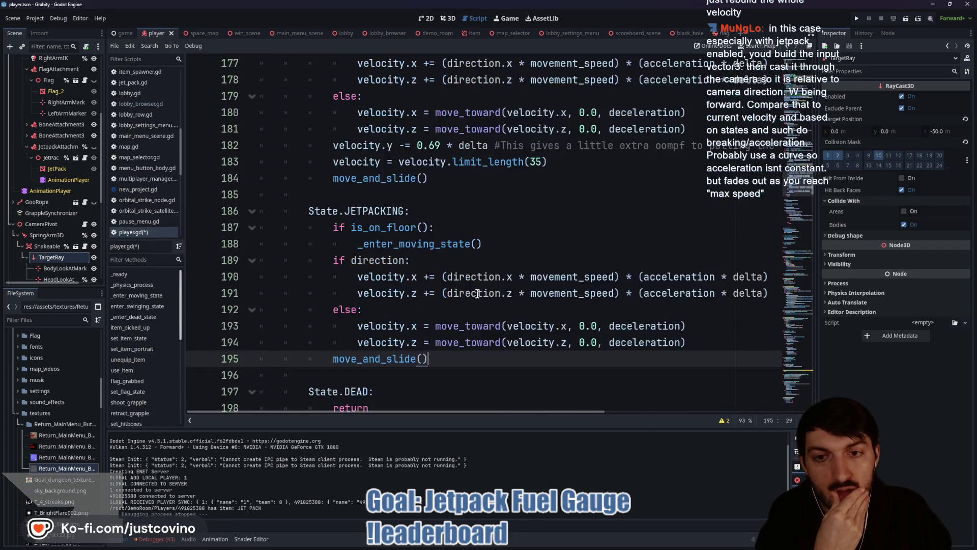
pyautogui.scroll(-8, 477, 293)
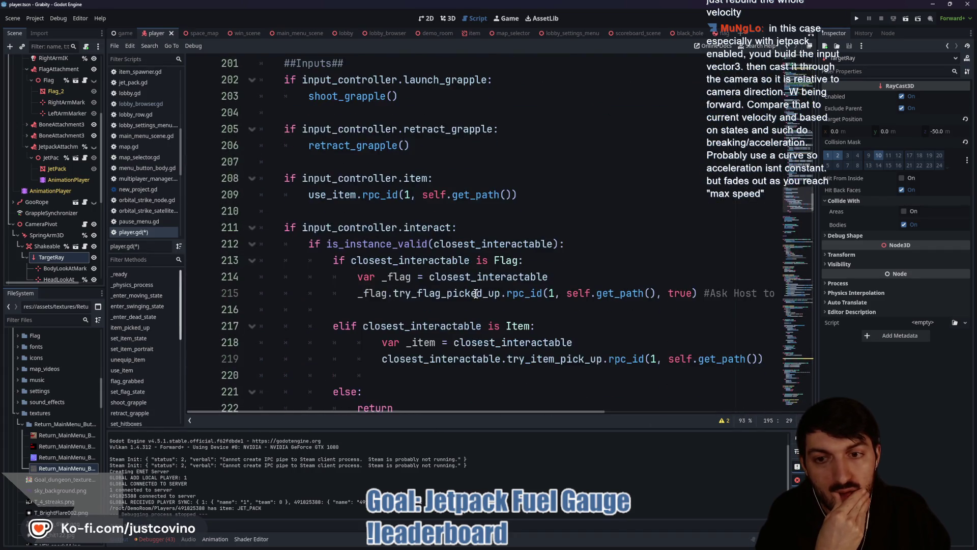
pyautogui.scroll(-5, 474, 294)
pyautogui.scroll(-4, 474, 293)
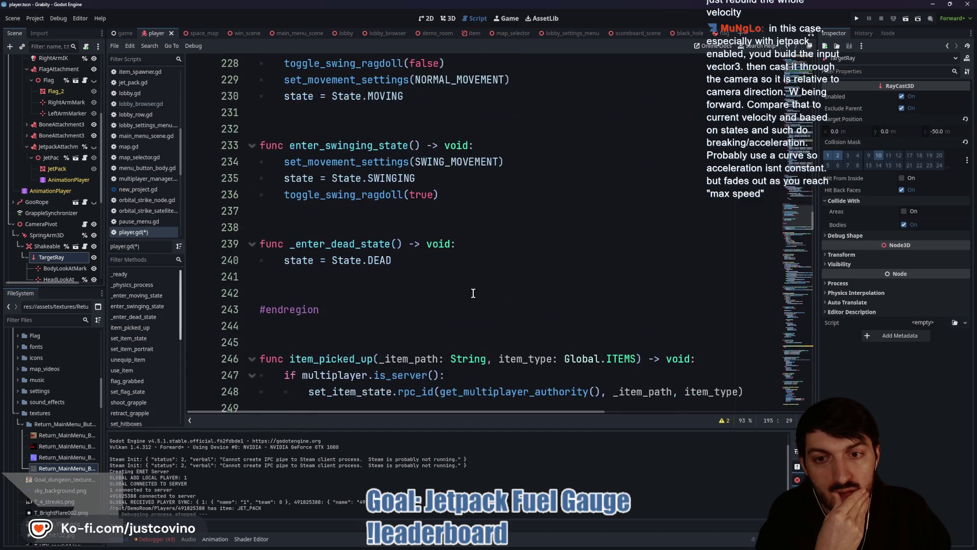
# Add a new function enter_jetpacking_state() -> void: below the swinging state entry function
pyautogui.click(298, 222)
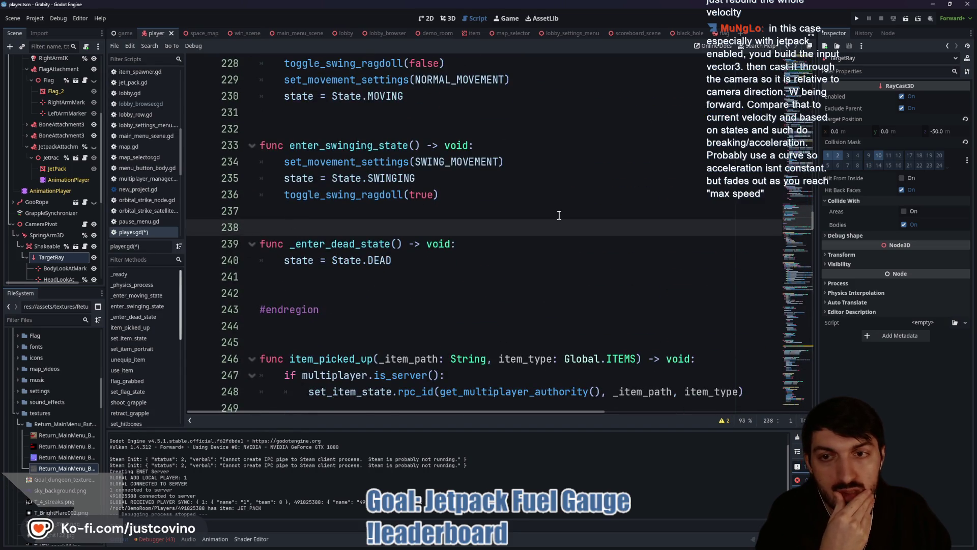
pyautogui.press('Return')
pyautogui.press('Return')
pyautogui.press('Up')
pyautogui.press('Up')
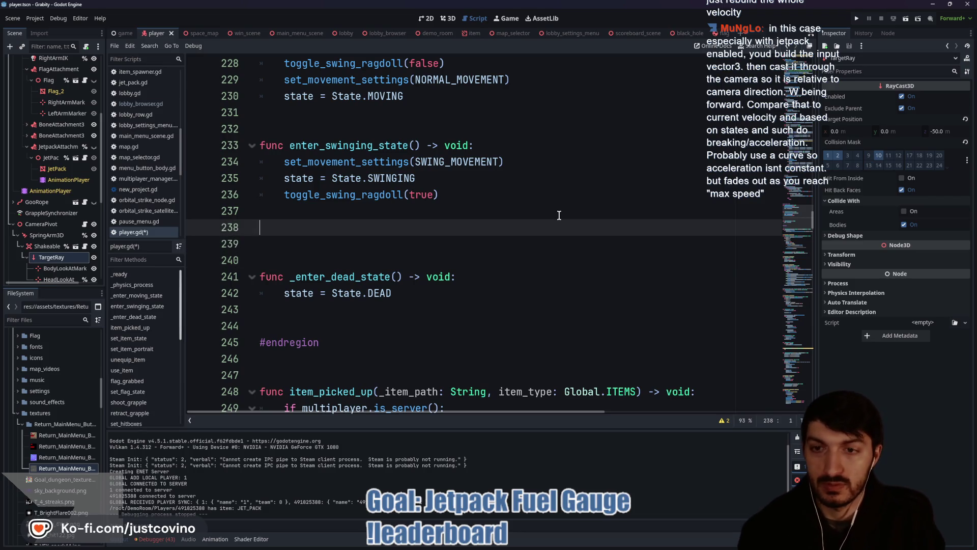
pyautogui.press('Down')
pyautogui.press('Return')
pyautogui.press('Up')
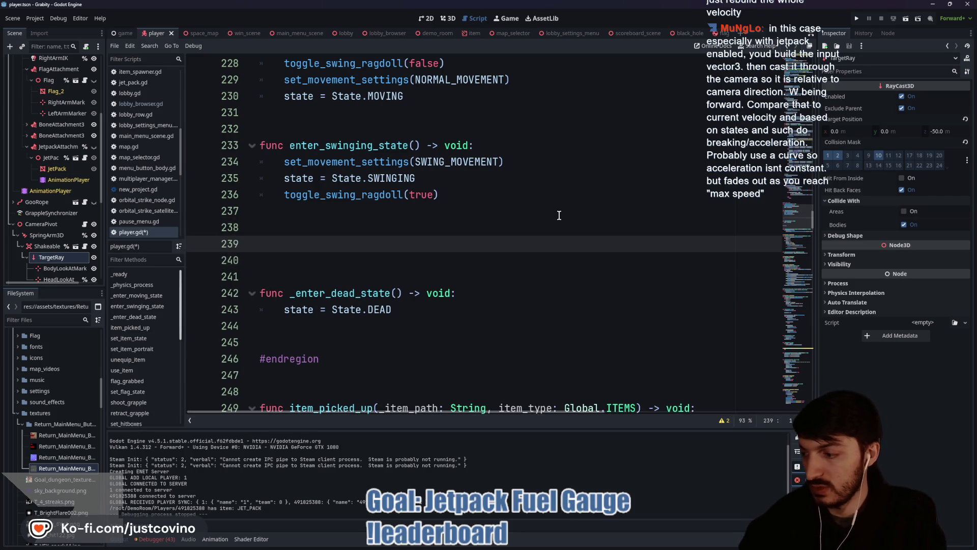
pyautogui.write('func ')
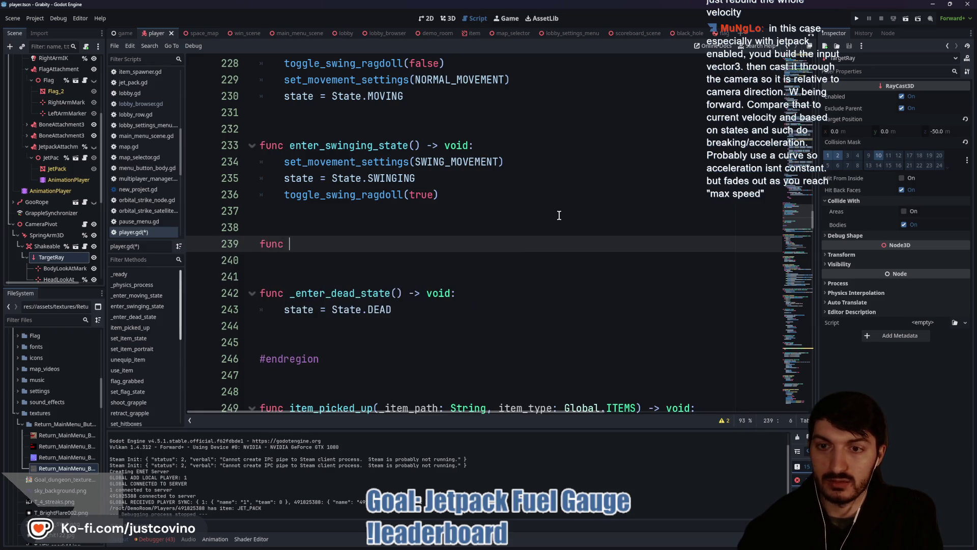
pyautogui.write('enter_jetpacking_state() -')
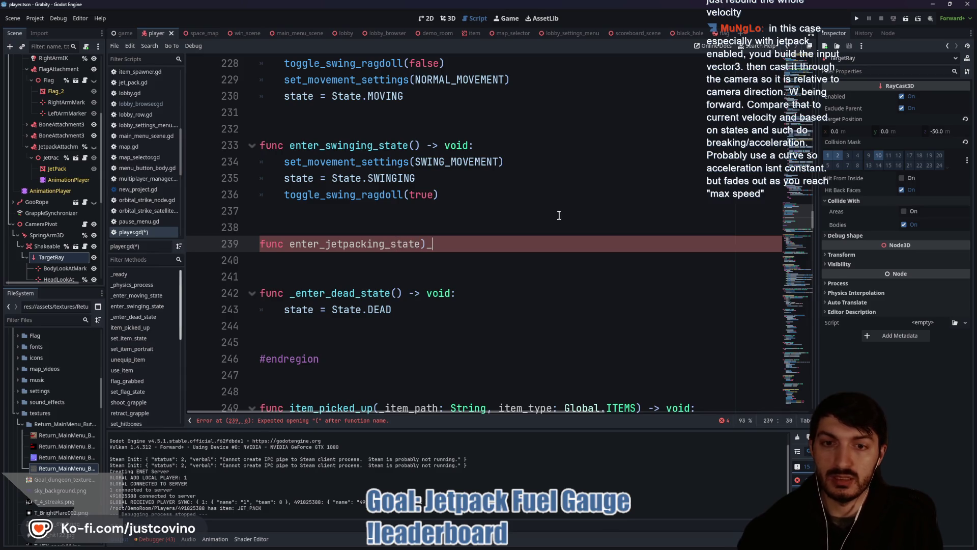
pyautogui.write('> void:')
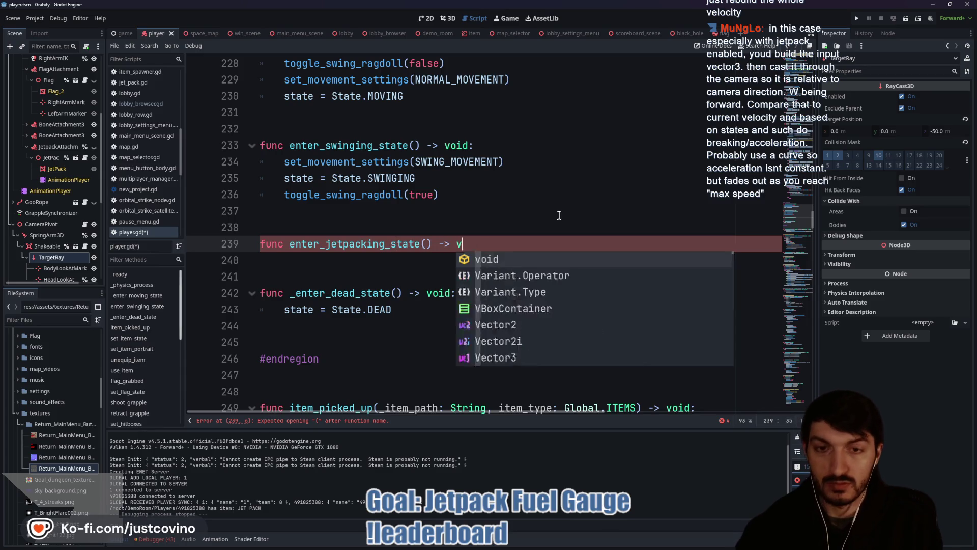
pyautogui.press('Return')
# Make it call set_movement_settings(JET_PACK_MOVEMENT) and set state to State.JETPACKING
pyautogui.write('set_moveme')
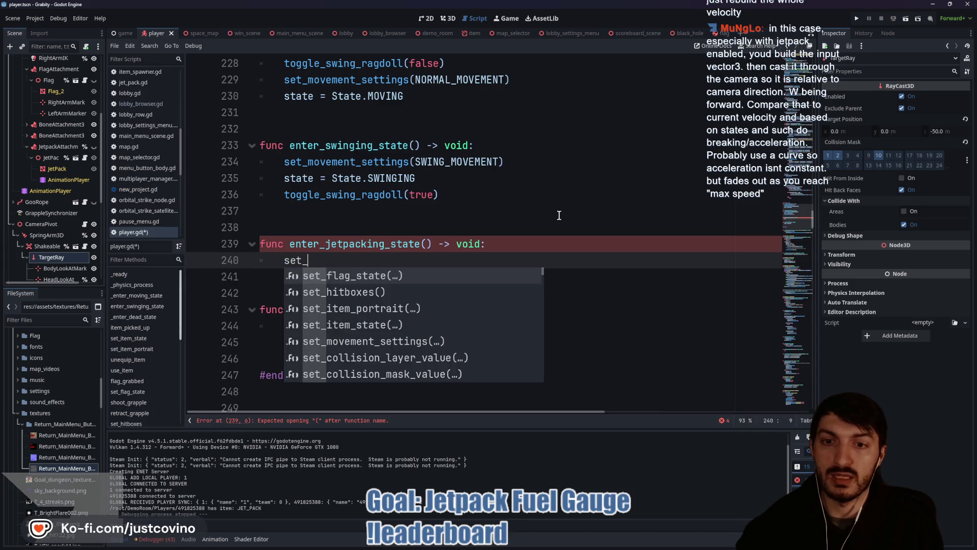
pyautogui.press('Return')
pyautogui.write('JET')
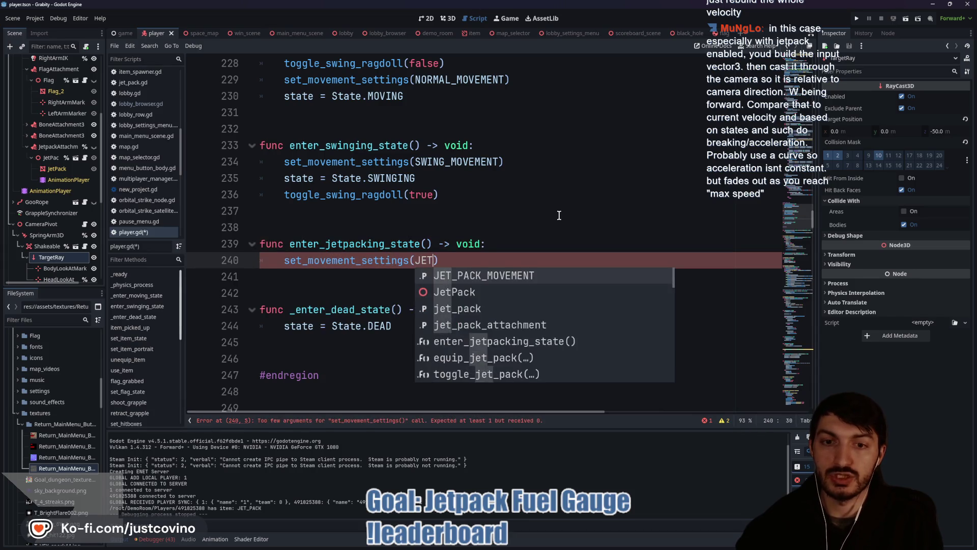
pyautogui.press('Return')
pyautogui.press('Return')
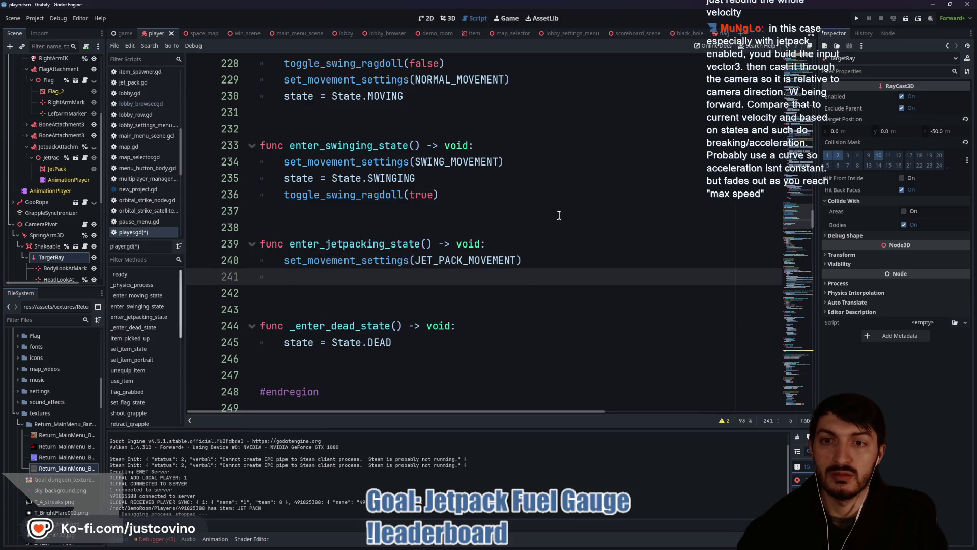
pyautogui.write('state = STA')
pyautogui.press('BackSpace')
pyautogui.press('BackSpace')
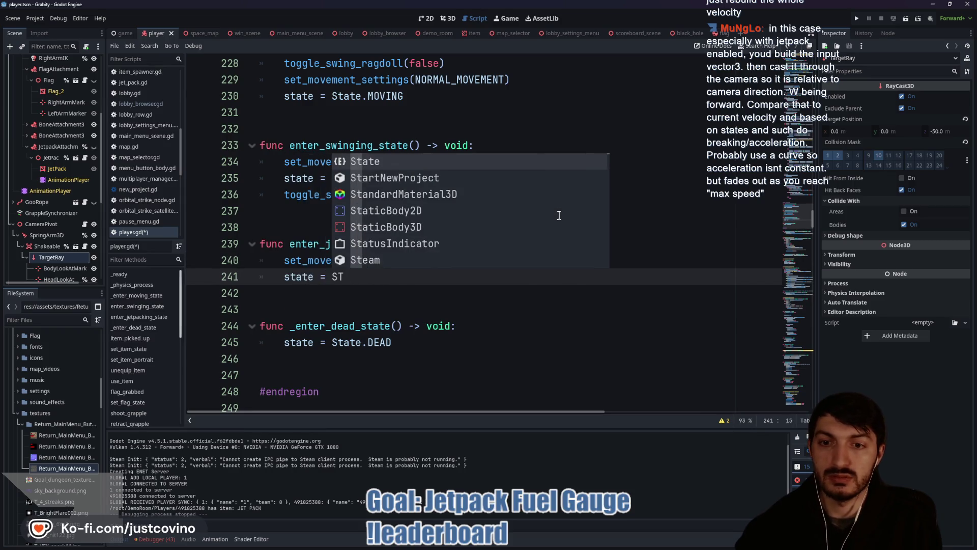
pyautogui.write('tate.J')
pyautogui.press('Return')
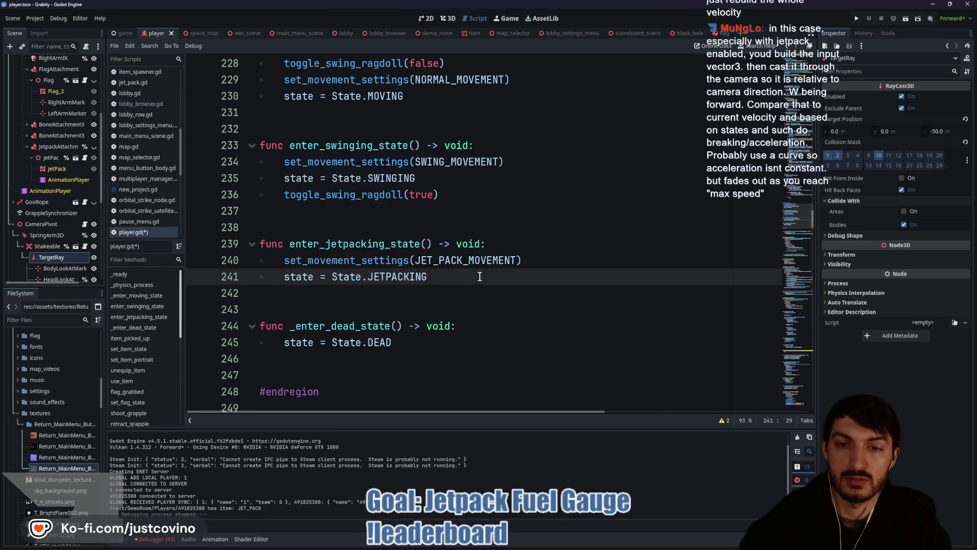
# Add toggle_swing_ragdoll(false), save player.gd, and select that ragdoll line
pyautogui.press('Return')
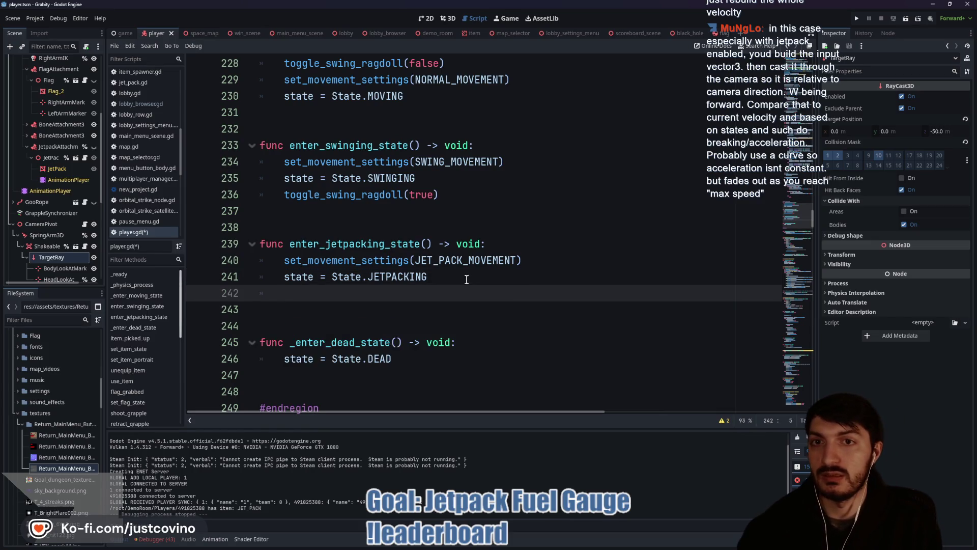
pyautogui.write('toggle_swin')
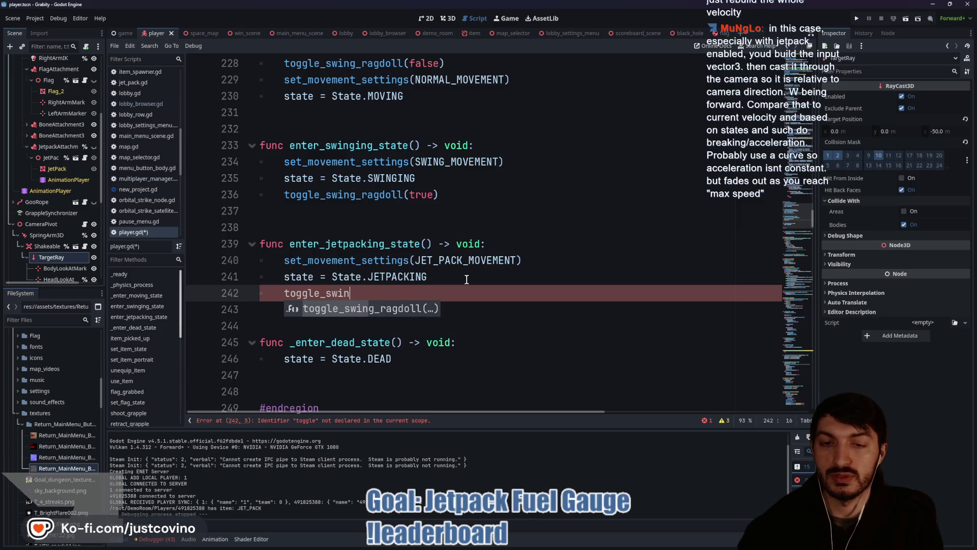
pyautogui.press('Return')
pyautogui.write('false')
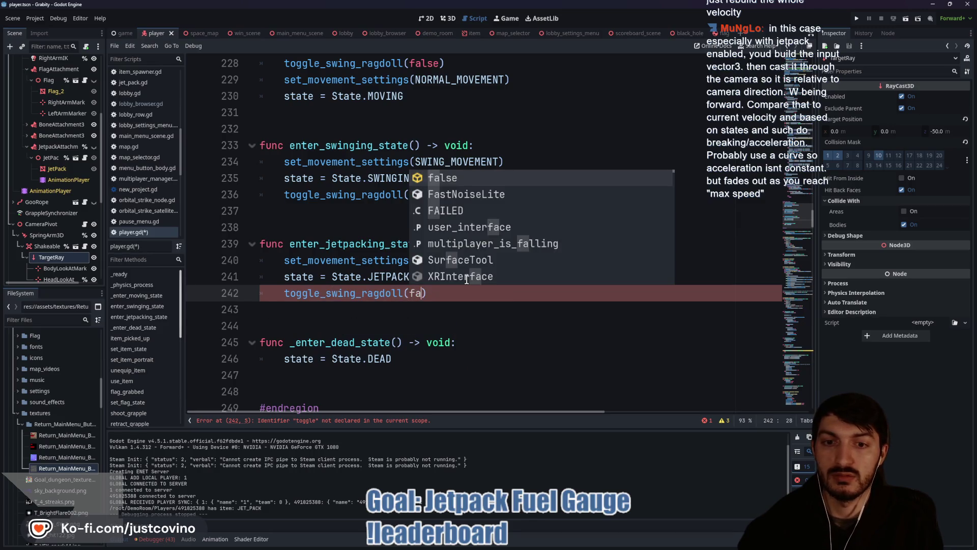
pyautogui.press('End')
pyautogui.hotkey('ctrl', 's')
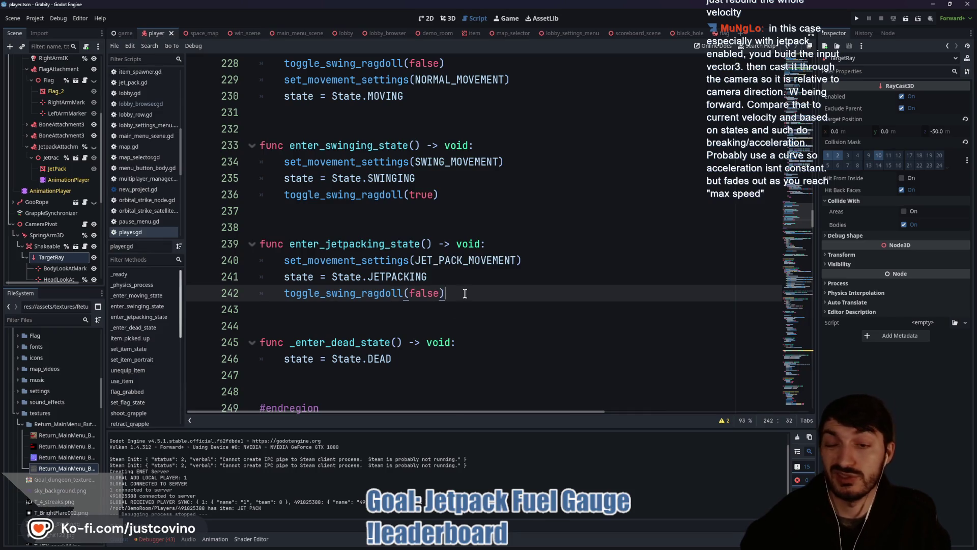
pyautogui.scroll(1, 454, 296)
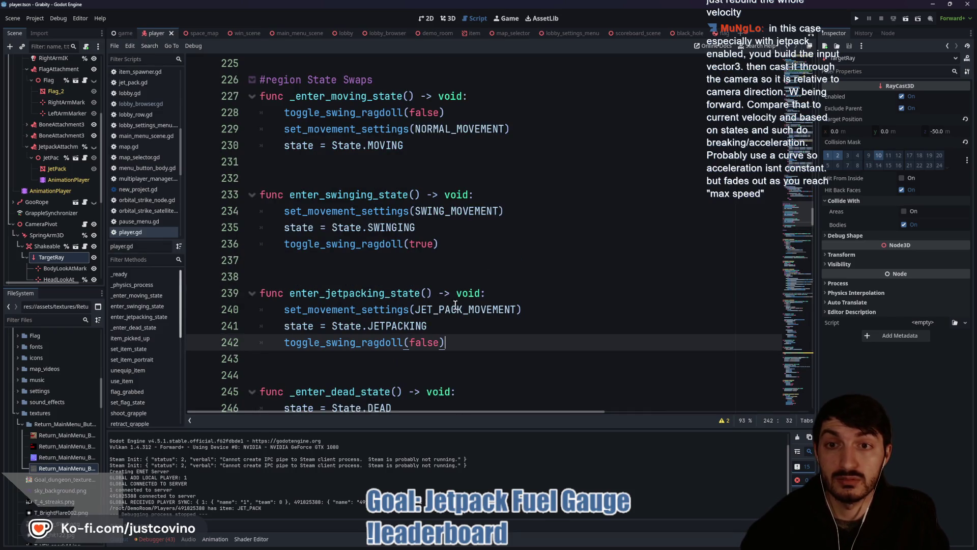
pyautogui.moveTo(463, 346); pyautogui.dragTo(230, 348)
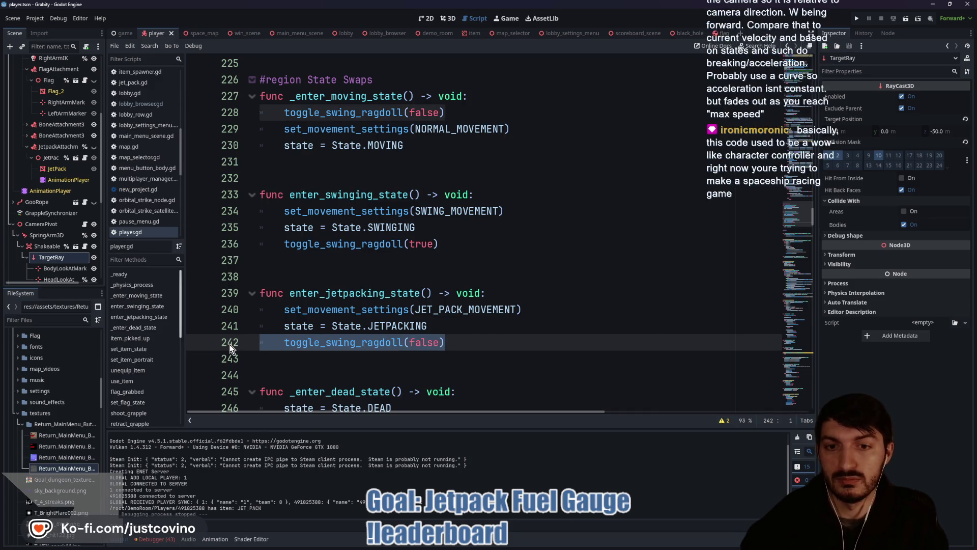
# Move toggle_swing_ragdoll(false) to the top of enter_jetpacking_state and save
pyautogui.hotkey('alt', 'Up')
pyautogui.hotkey('alt', 'Up')
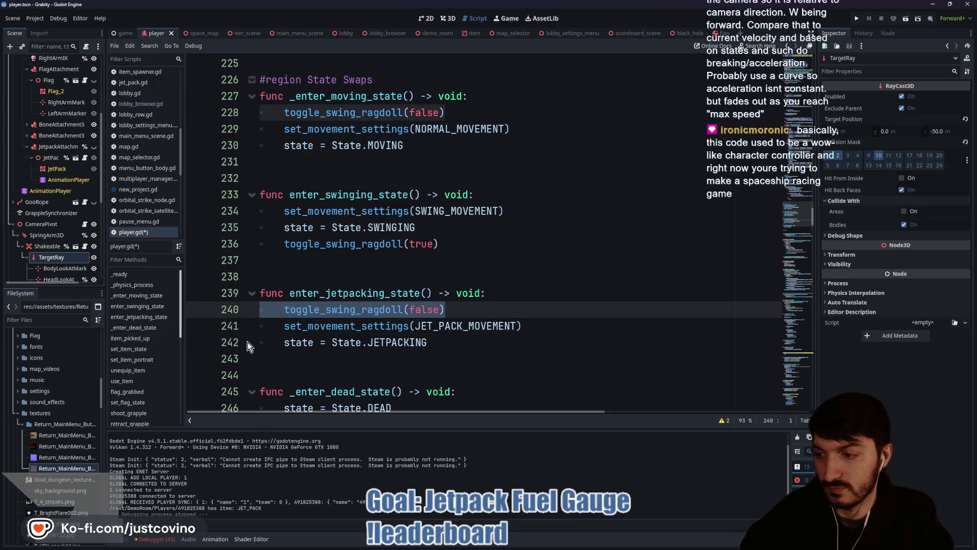
pyautogui.click(457, 327)
pyautogui.hotkey('ctrl', 's')
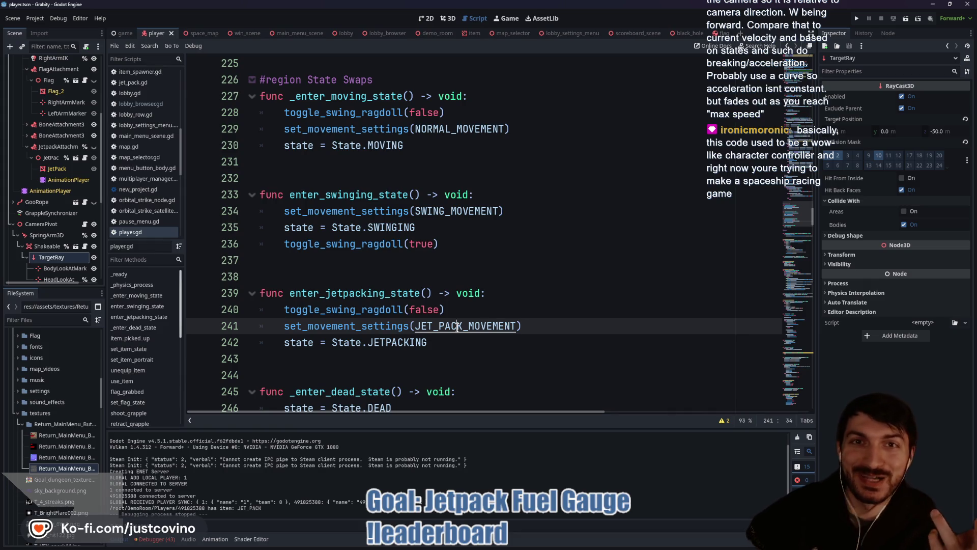
pyautogui.click(353, 274)
pyautogui.hotkey('ctrl', 's')
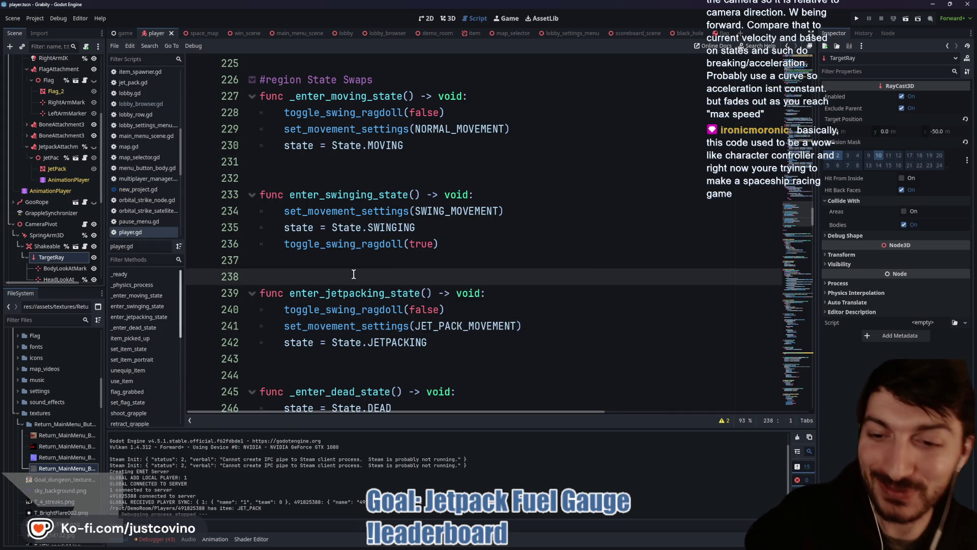
# Scroll through the movement code to review the jump and jetpack thrust handling
pyautogui.scroll(1, 361, 276)
pyautogui.scroll(4, 368, 276)
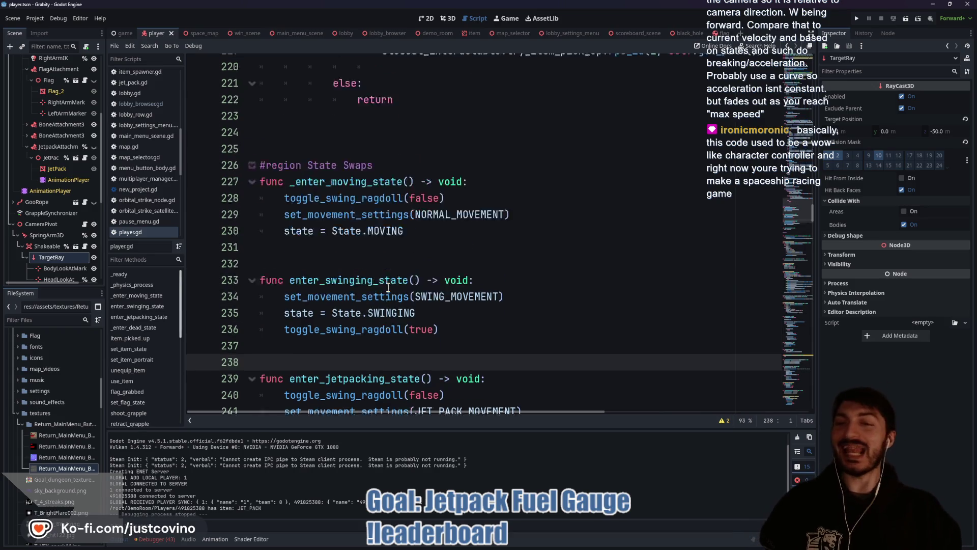
pyautogui.scroll(-5, 414, 285)
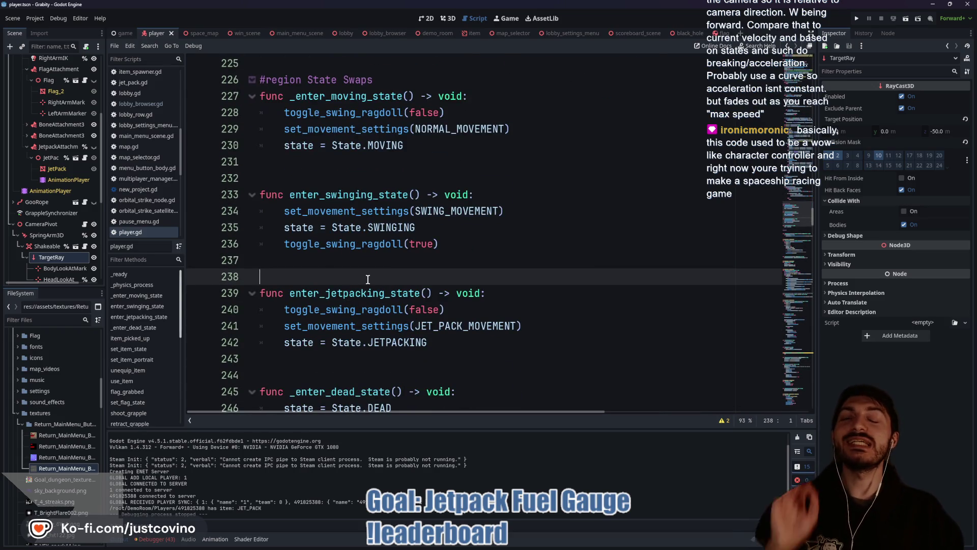
pyautogui.scroll(-2, 368, 279)
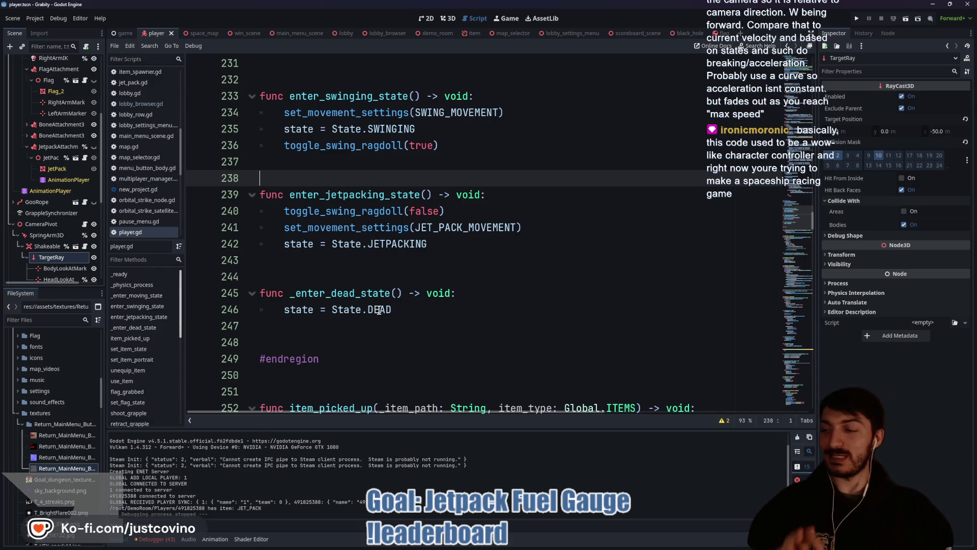
pyautogui.scroll(6, 491, 288)
pyautogui.scroll(3, 486, 271)
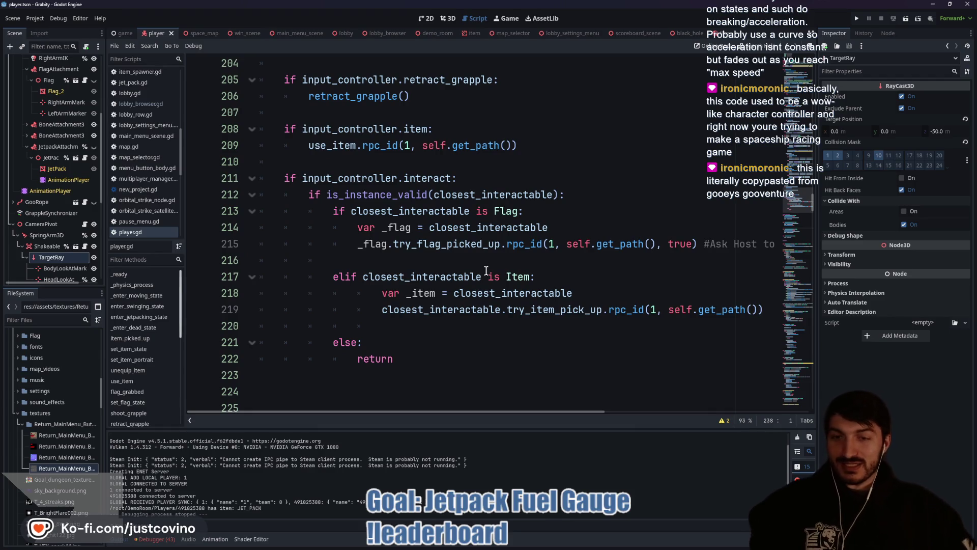
pyautogui.scroll(9, 522, 281)
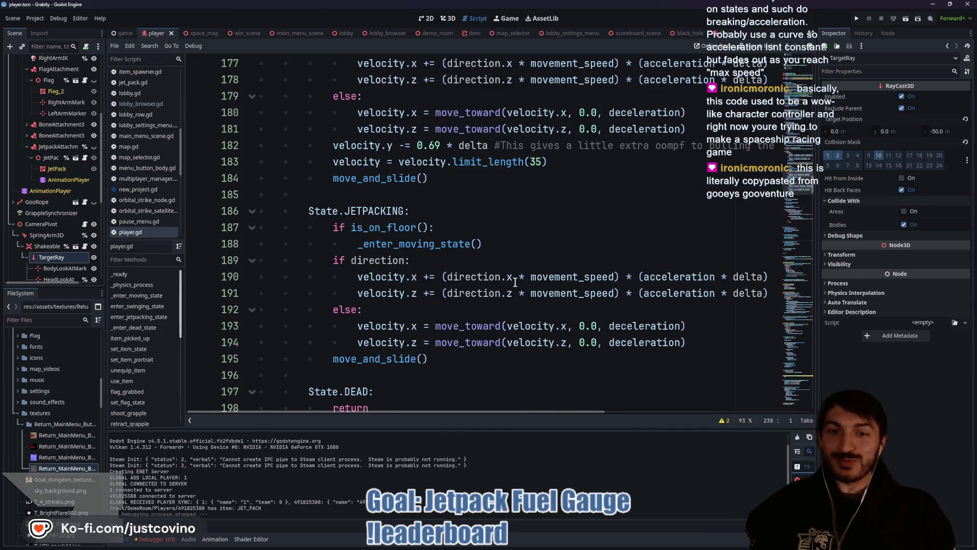
pyautogui.scroll(2, 471, 291)
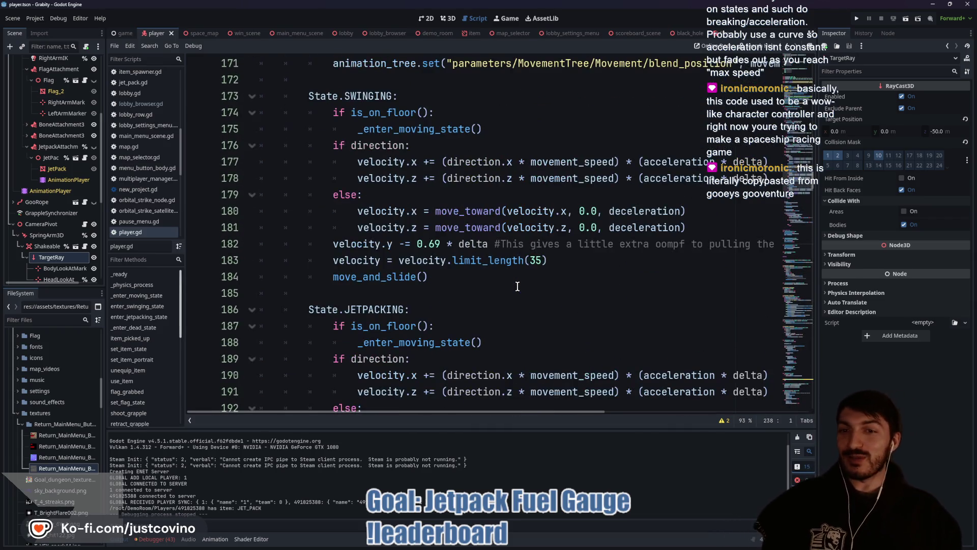
pyautogui.click(470, 292)
pyautogui.scroll(-3, 448, 289)
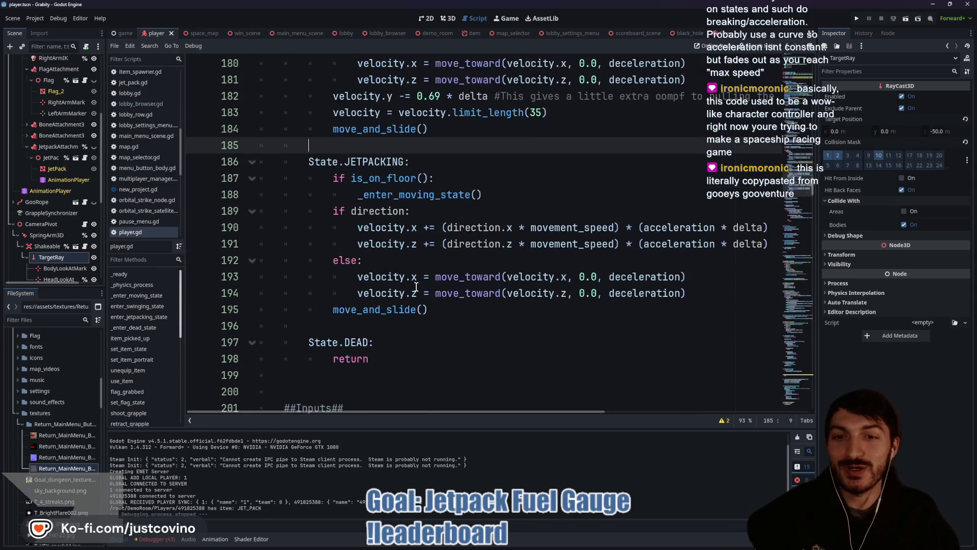
pyautogui.scroll(1, 418, 282)
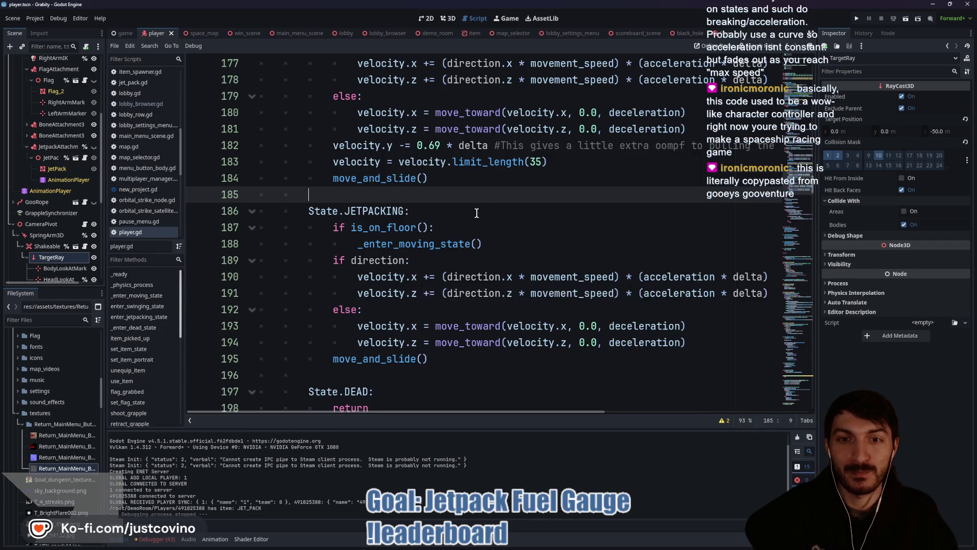
pyautogui.scroll(1, 552, 195)
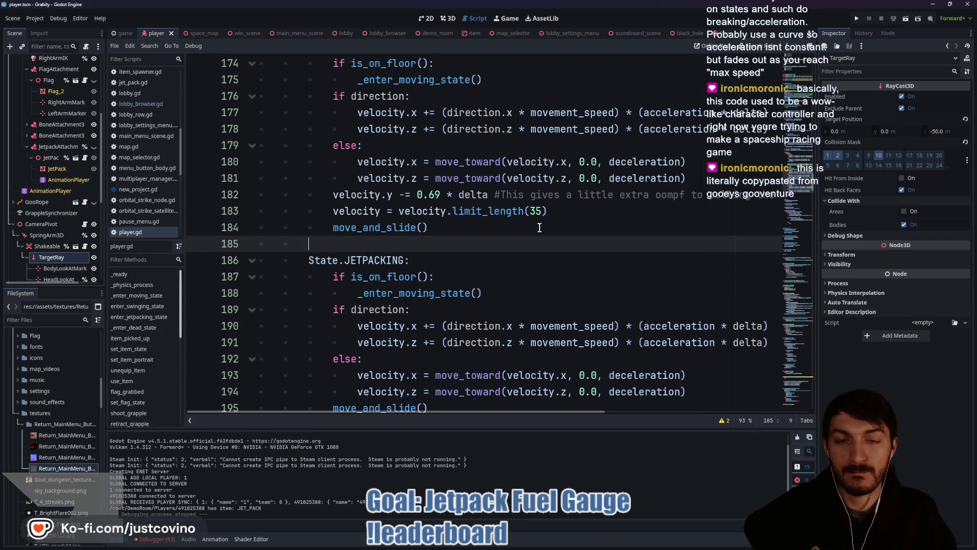
pyautogui.scroll(-1, 545, 224)
pyautogui.scroll(2, 539, 229)
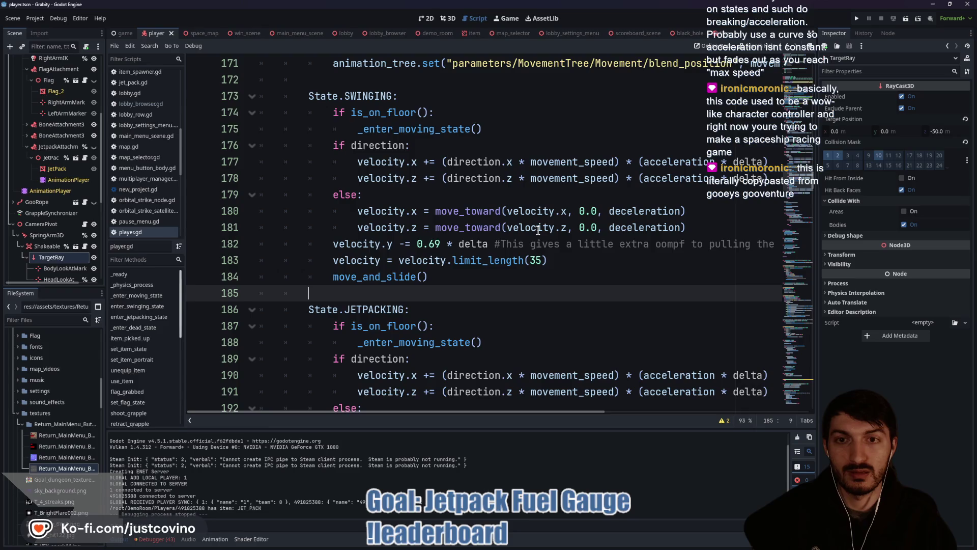
pyautogui.scroll(13, 539, 230)
pyautogui.scroll(5, 538, 230)
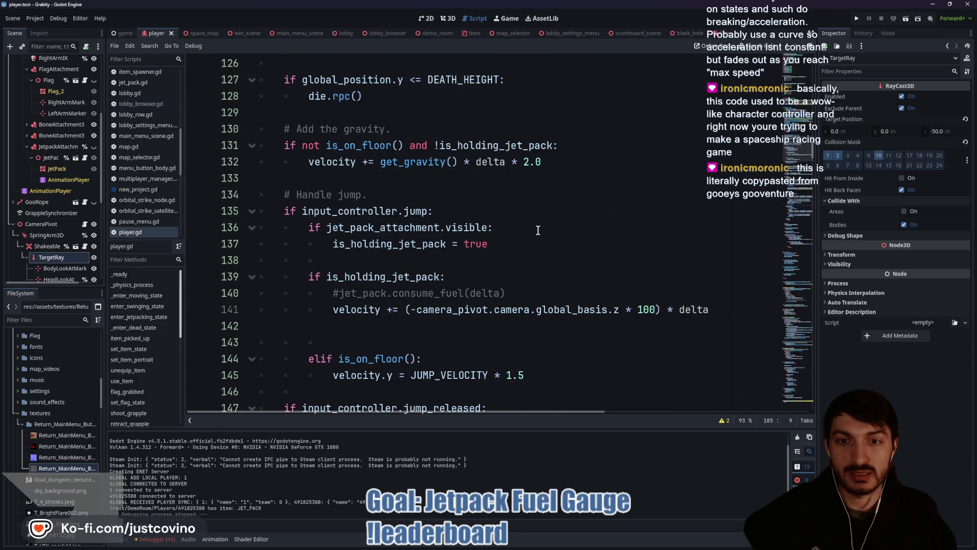
pyautogui.scroll(-3, 535, 232)
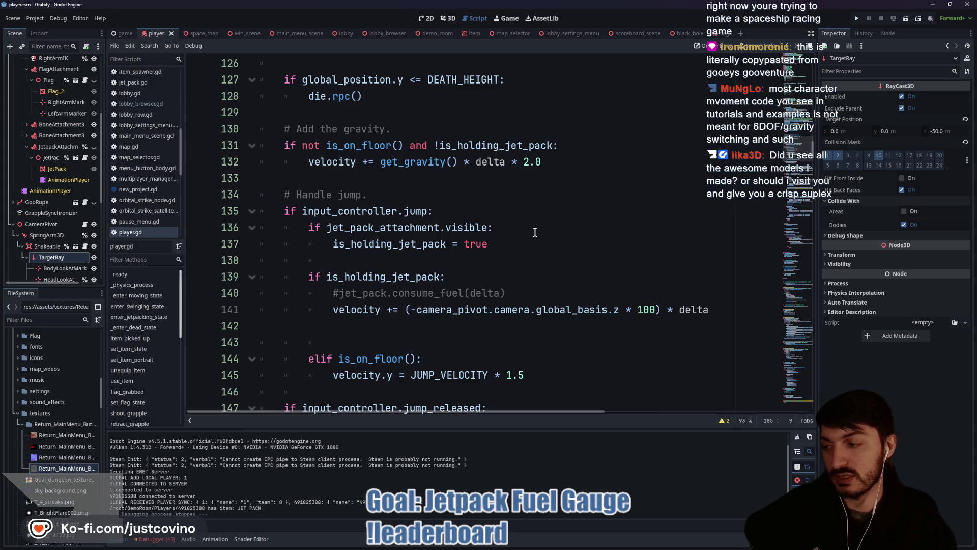
pyautogui.scroll(-1, 535, 232)
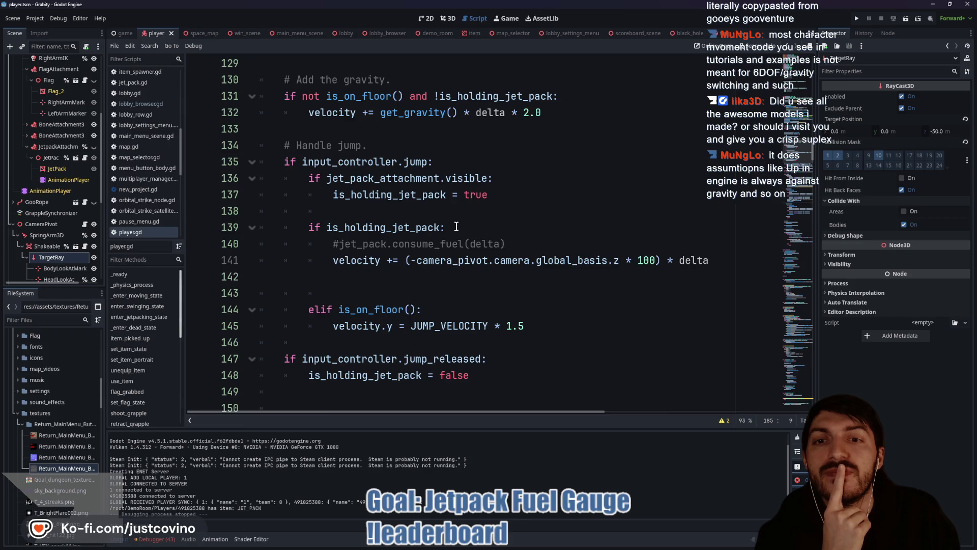
# Call enter_jetpacking_state() right after is_holding_jet_pack = true
pyautogui.click(502, 195)
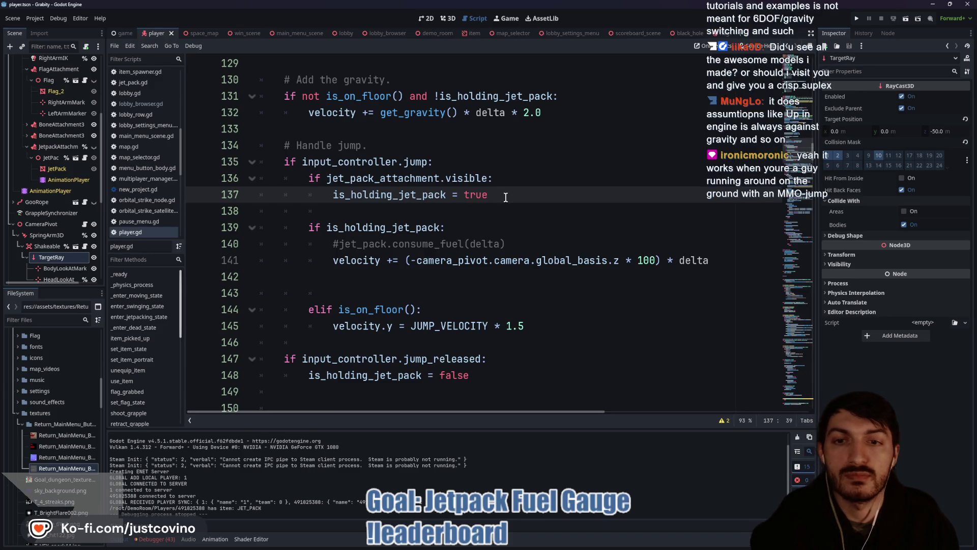
pyautogui.press('Return')
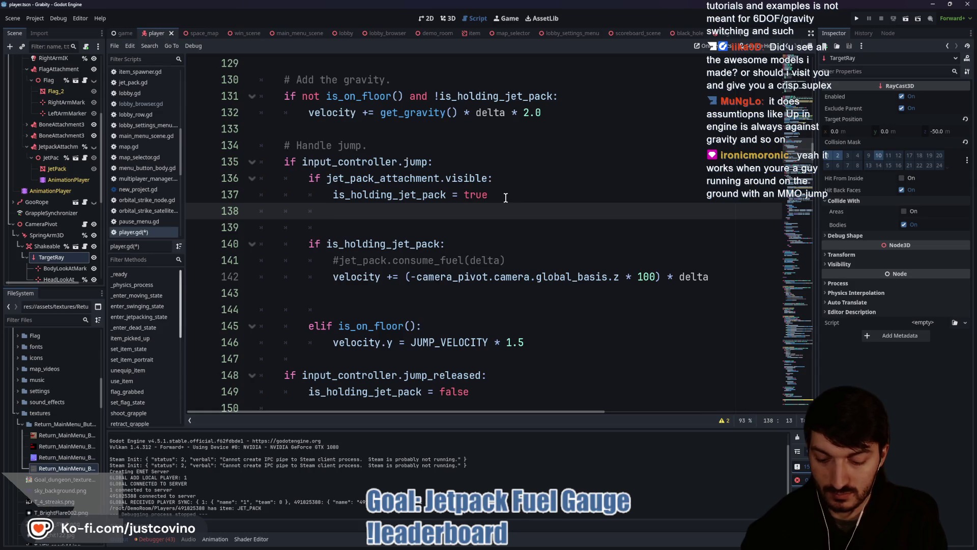
pyautogui.write('enter')
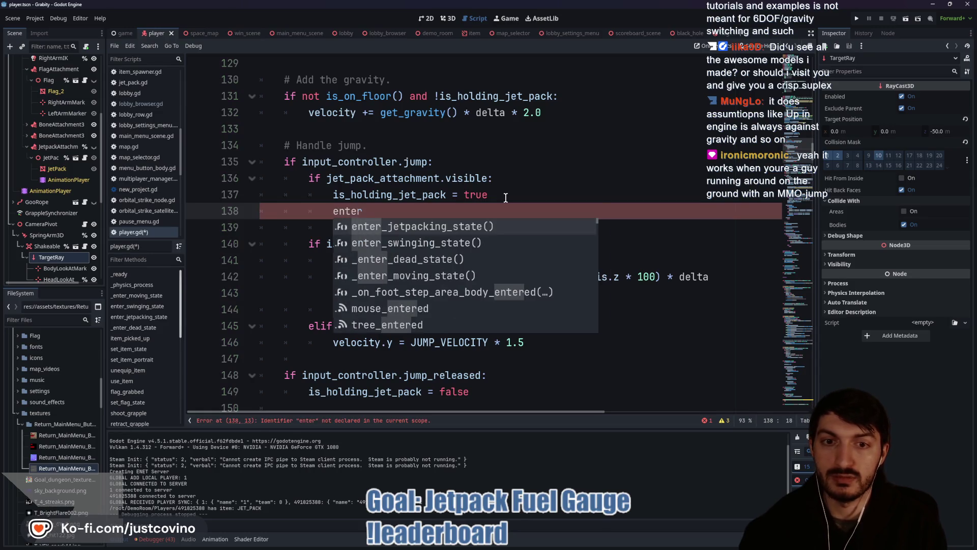
pyautogui.press('Return')
# Call _enter_moving_state() in the jump-release block, save, and select the thrust block
pyautogui.scroll(-2, 491, 212)
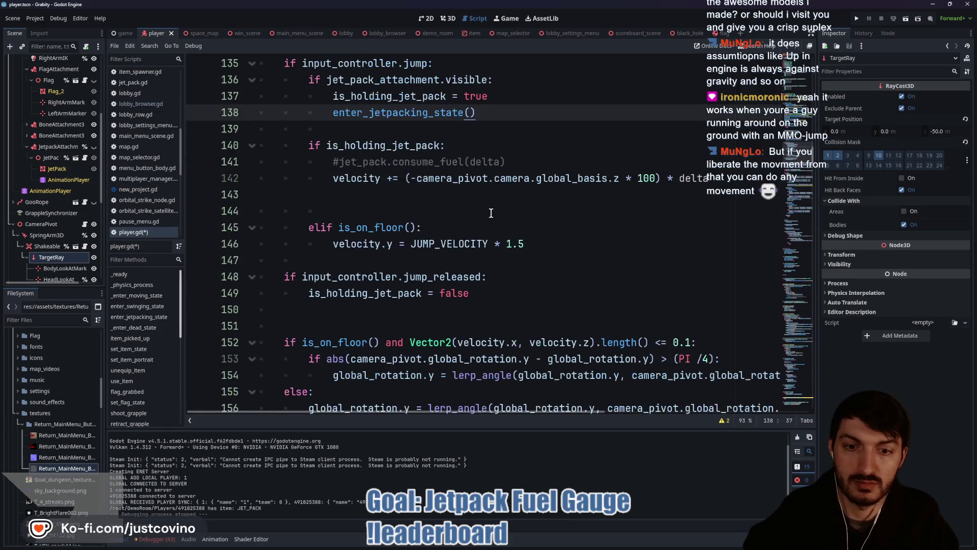
pyautogui.click(492, 294)
pyautogui.press('Return')
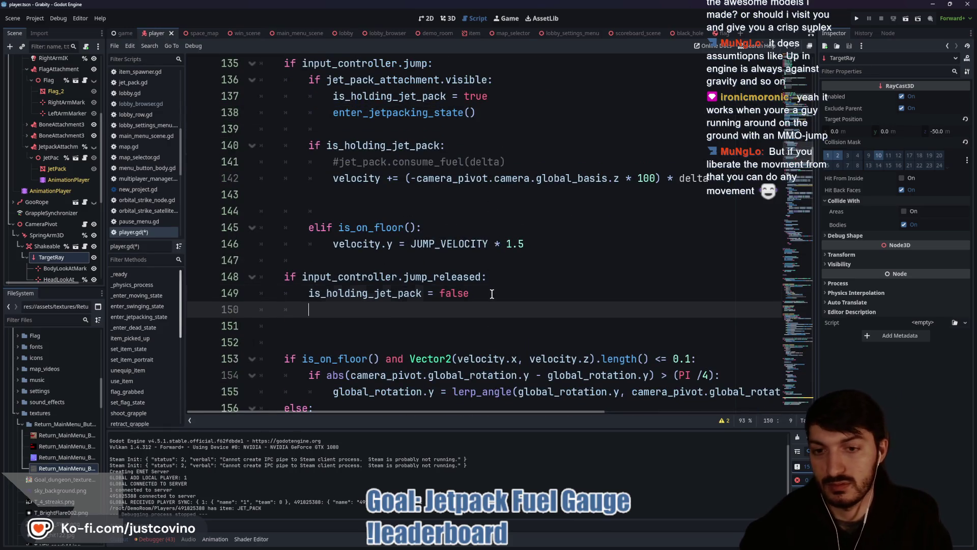
pyautogui.write('enter')
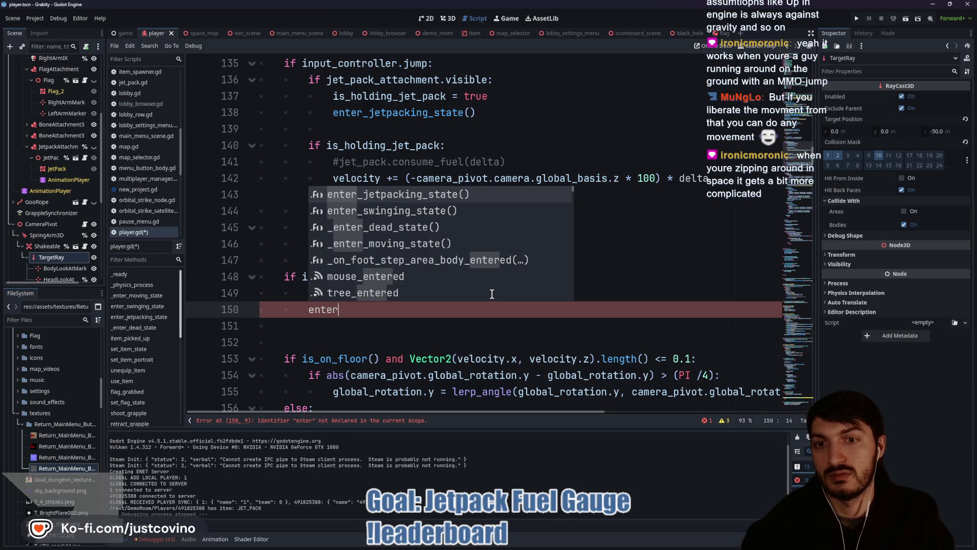
pyautogui.press('Down')
pyautogui.press('Down')
pyautogui.press('Down')
pyautogui.press('Return')
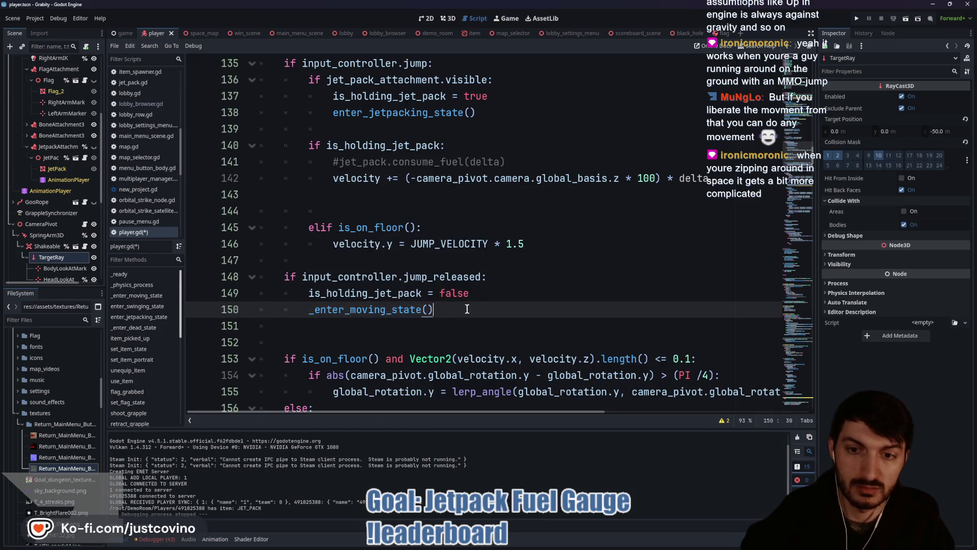
pyautogui.hotkey('ctrl', 's')
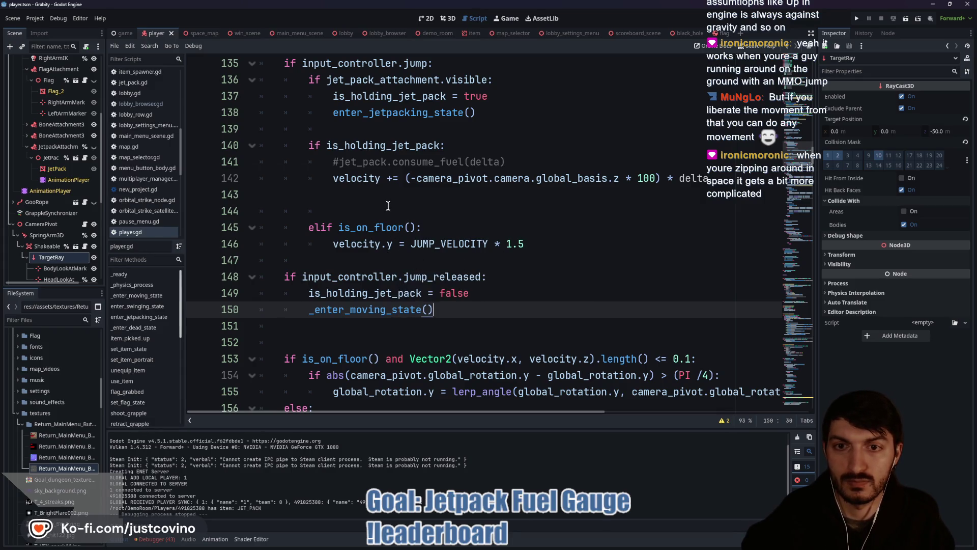
pyautogui.moveTo(730, 178); pyautogui.dragTo(263, 145)
pyautogui.hotkey('ctrl', 'c')
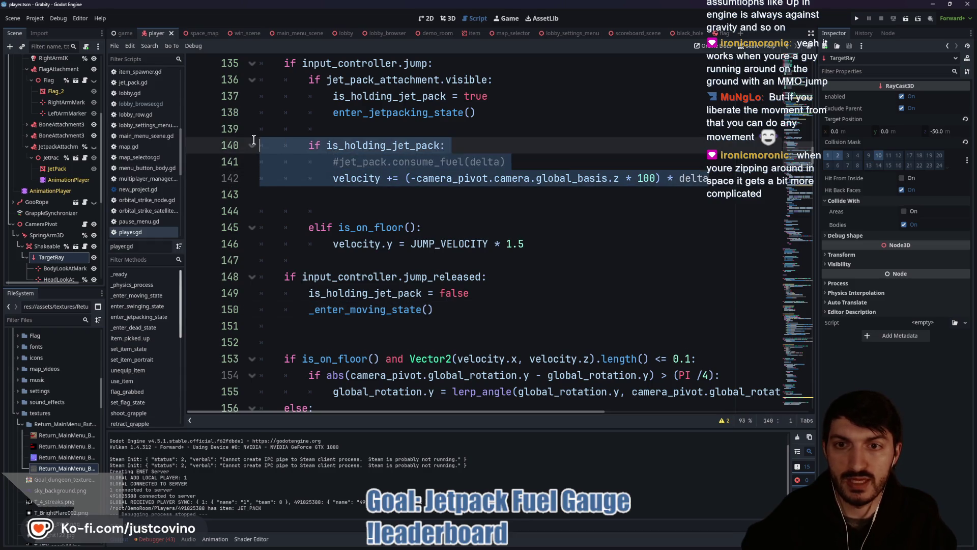
# Cut the jetpack thrust block from jump handling and paste it into State.JETPACKING
pyautogui.scroll(3, 443, 200)
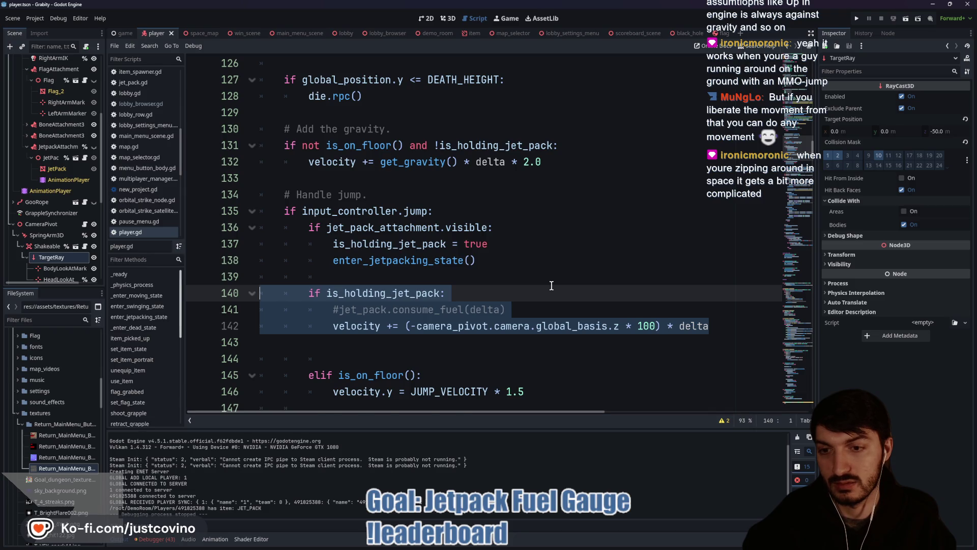
pyautogui.press('BackSpace')
pyautogui.press('BackSpace')
pyautogui.press('BackSpace')
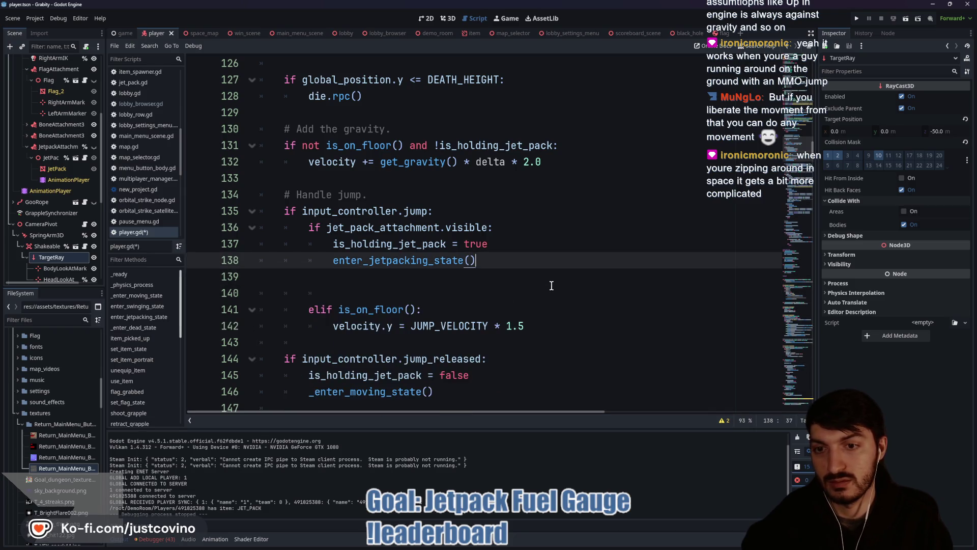
pyautogui.press('Down')
pyautogui.scroll(-15, 551, 286)
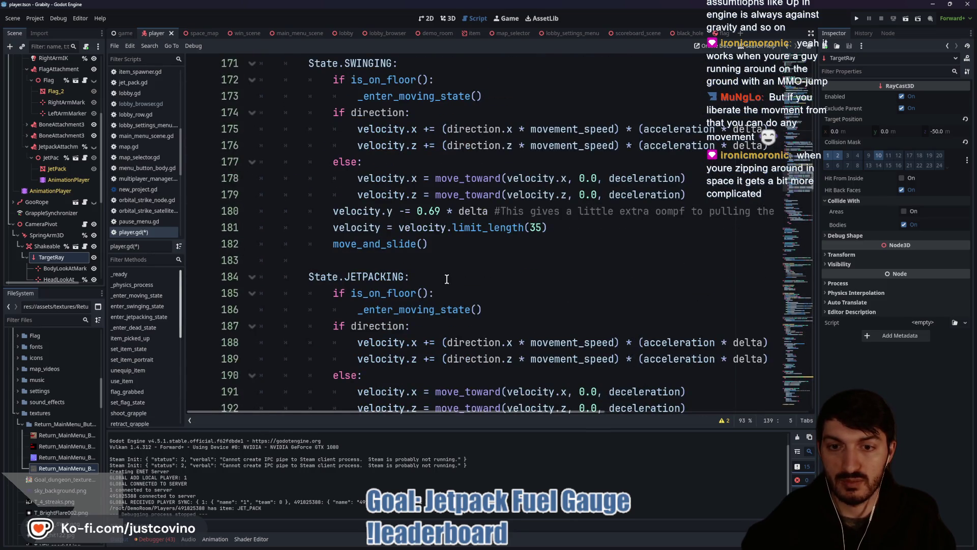
pyautogui.scroll(-1, 466, 271)
pyautogui.click(530, 260)
pyautogui.press('Return')
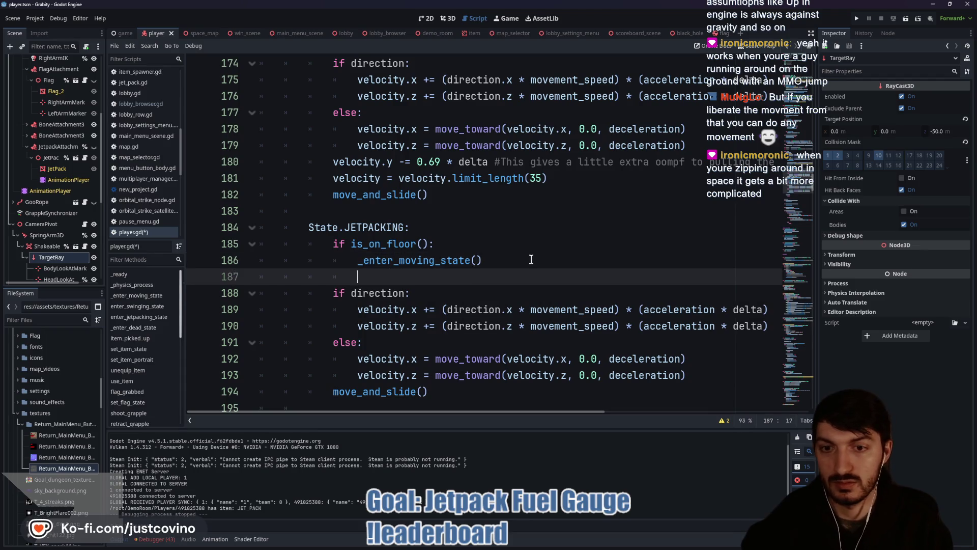
pyautogui.hotkey('ctrl', 'v')
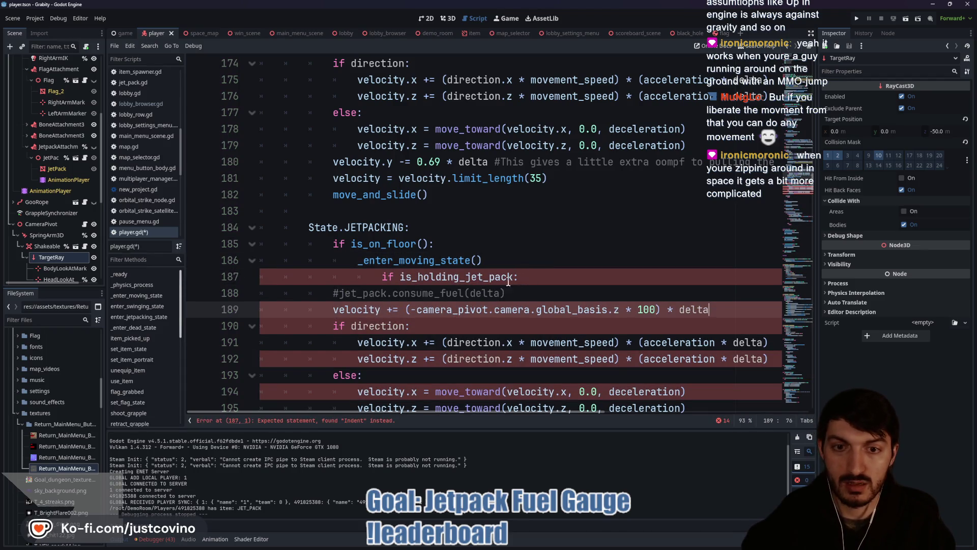
# Indent the thrust lines under the is_holding_jet_pack check, save, and run the game
pyautogui.click(378, 276)
pyautogui.press('BackSpace')
pyautogui.press('BackSpace')
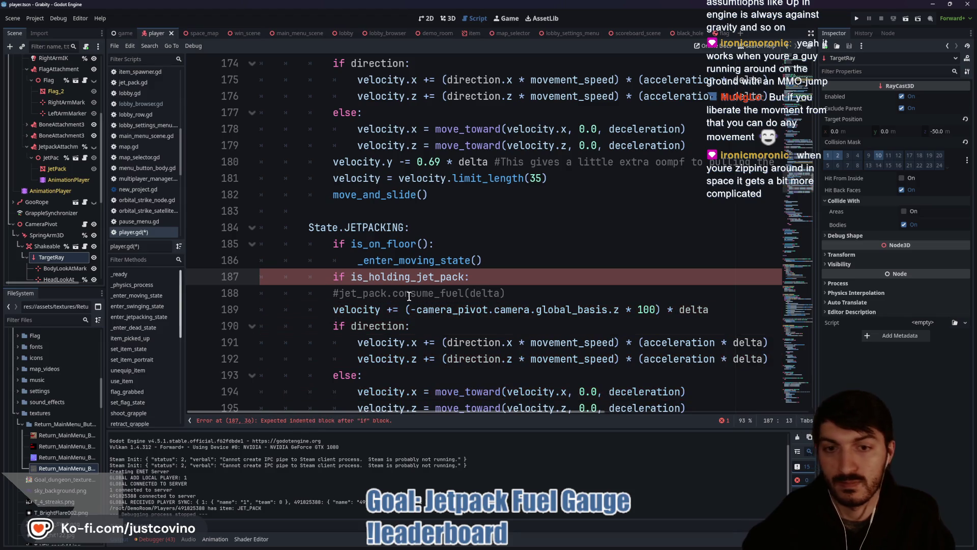
pyautogui.click(333, 309)
pyautogui.press('Tab')
pyautogui.click(333, 293)
pyautogui.press('Tab')
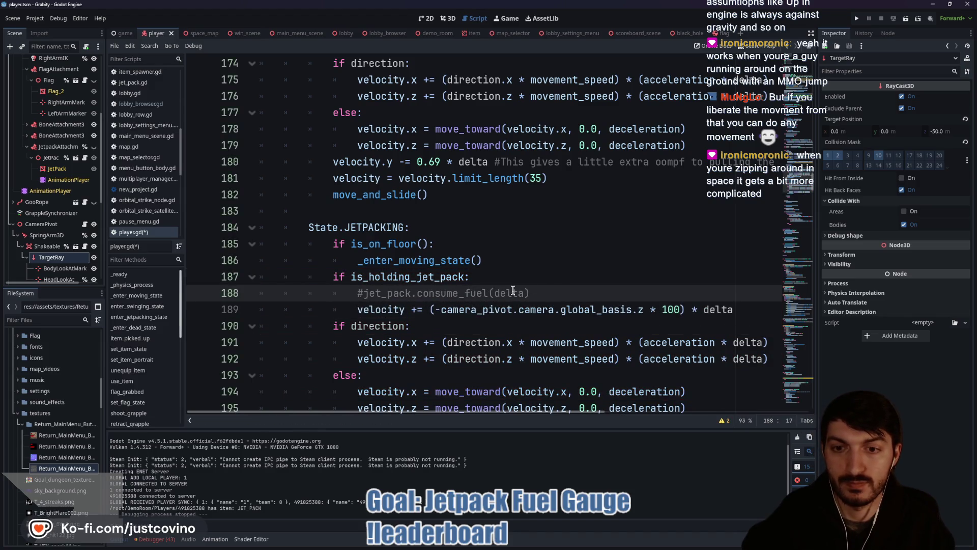
pyautogui.scroll(-1, 506, 270)
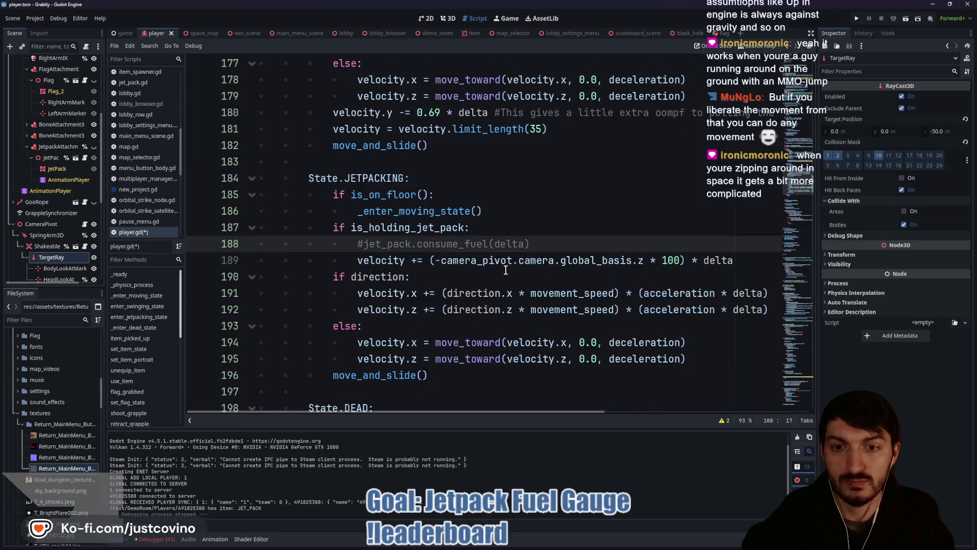
pyautogui.click(551, 238)
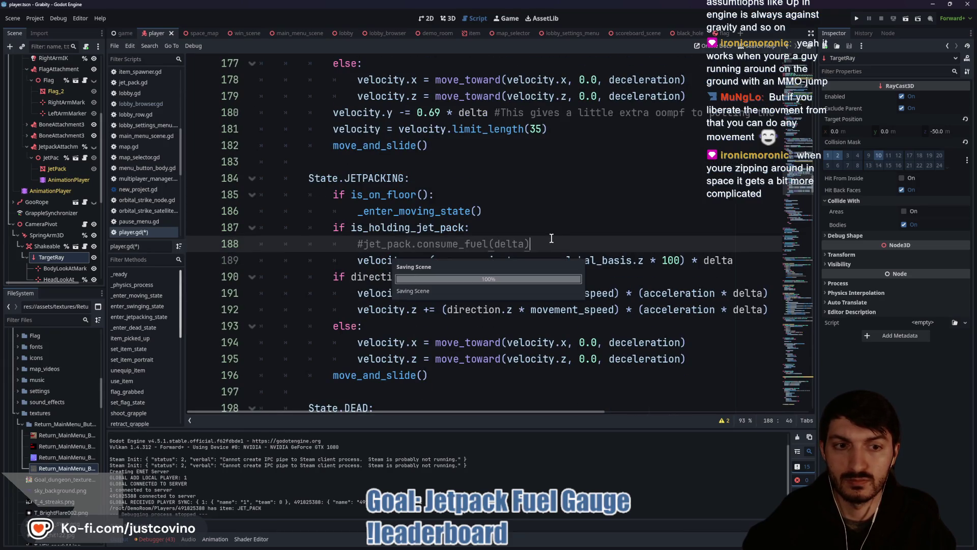
pyautogui.hotkey('ctrl', 's')
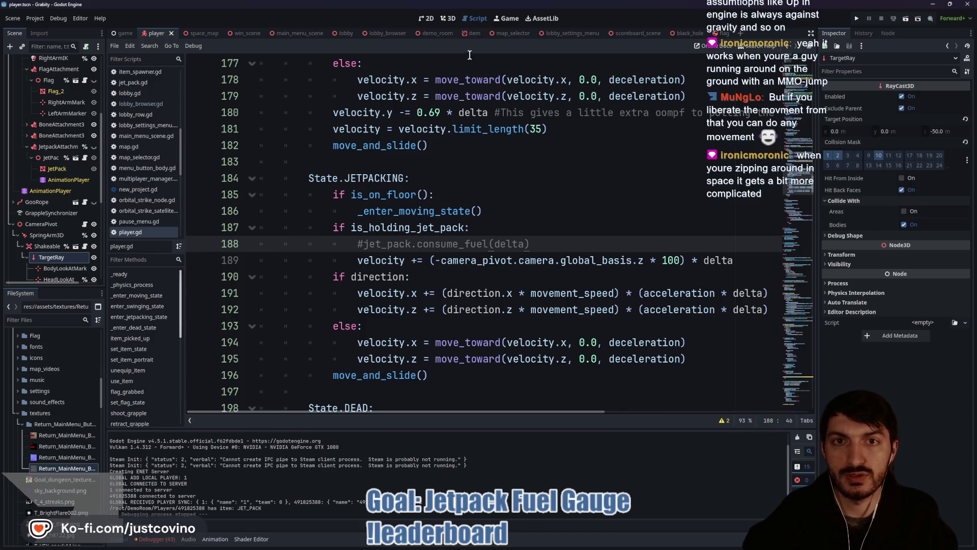
pyautogui.click(441, 34)
pyautogui.press('F5')
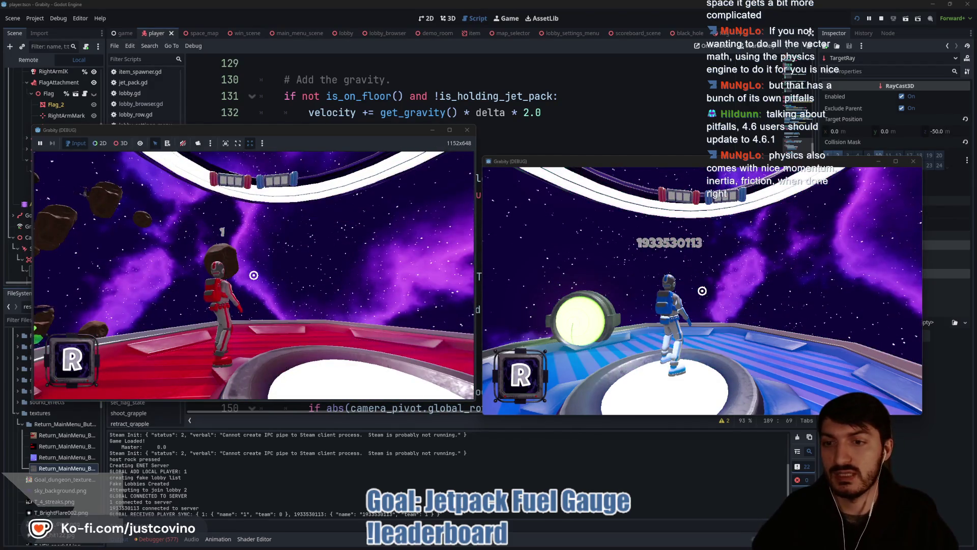
pyautogui.press('super')
pyautogui.press('super')
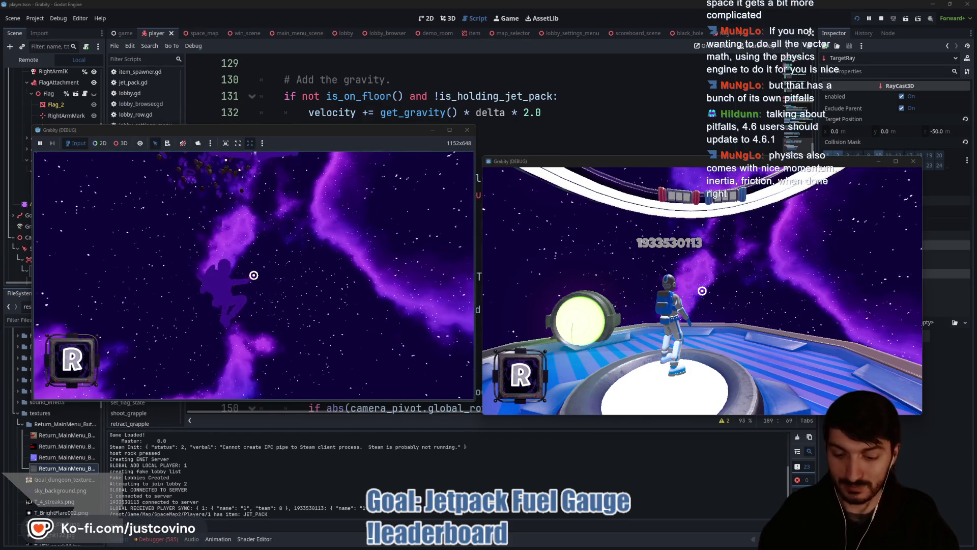
pyautogui.press('F8')
pyautogui.click(449, 228)
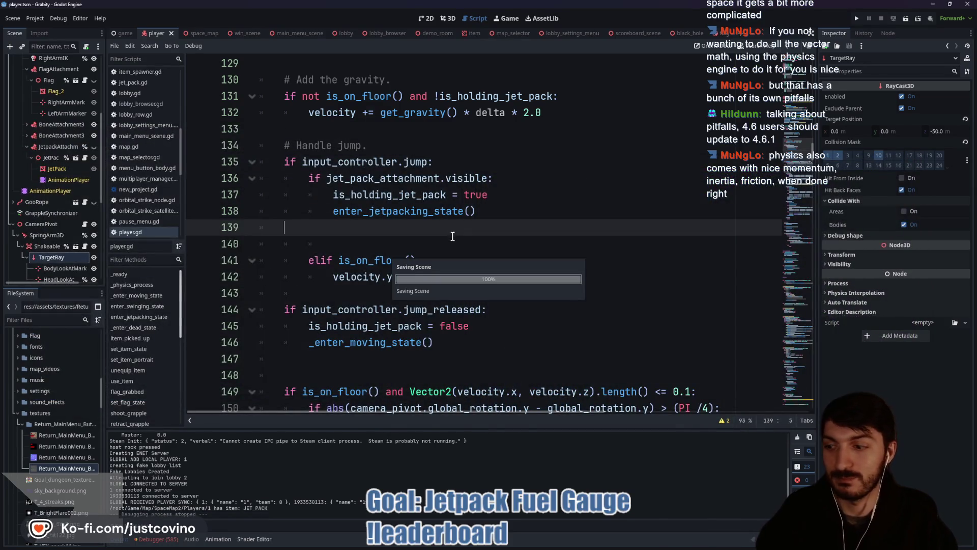
# In JET_PACK_MOVEMENT, change acceleration 20.0 to 10.0 and deceleration 0.001 to 0.01
pyautogui.scroll(17, 407, 266)
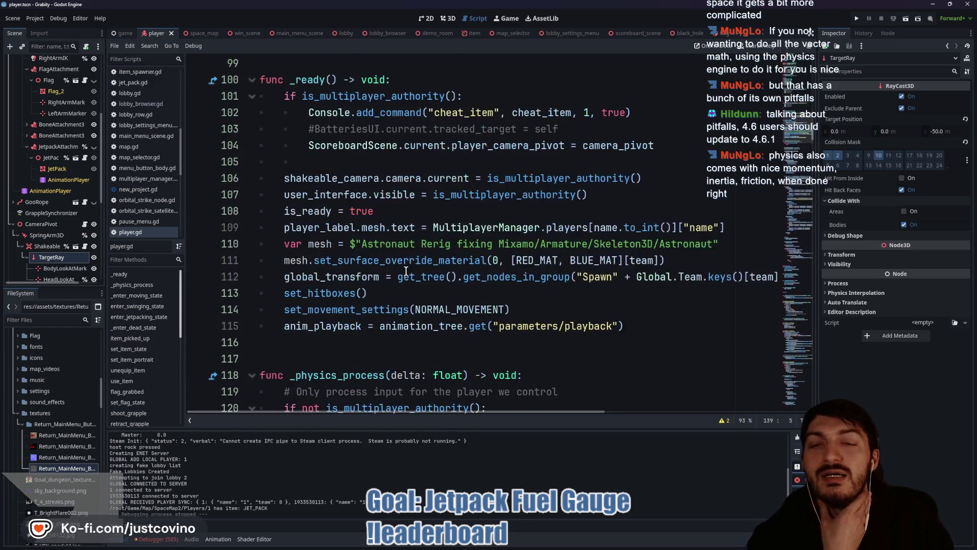
pyautogui.scroll(1, 406, 271)
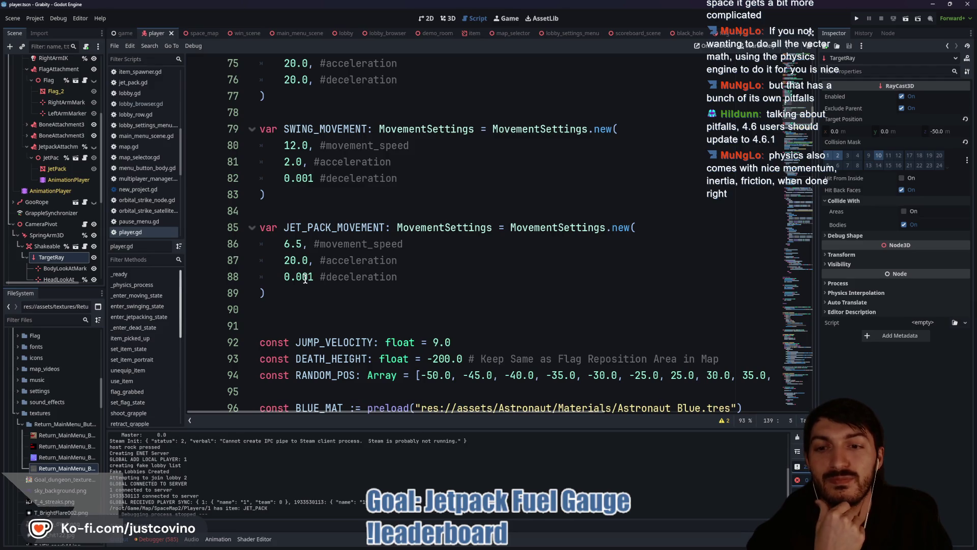
pyautogui.click(288, 260)
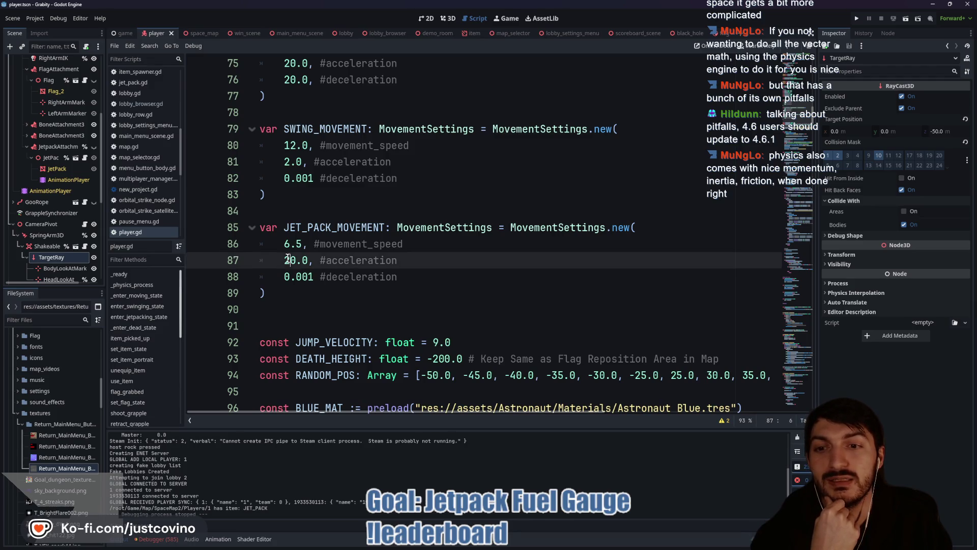
pyautogui.press('BackSpace')
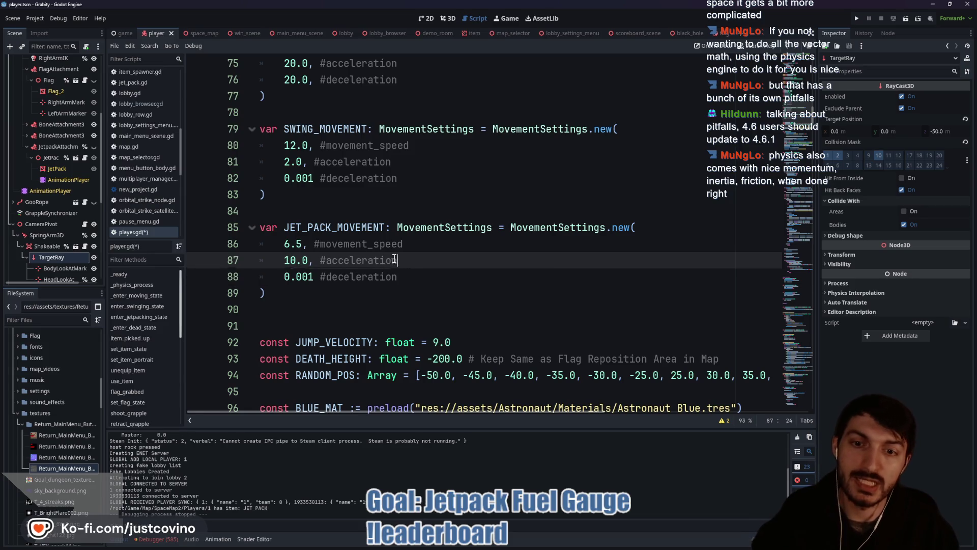
pyautogui.write('1')
pyautogui.press('End')
pyautogui.click(305, 278)
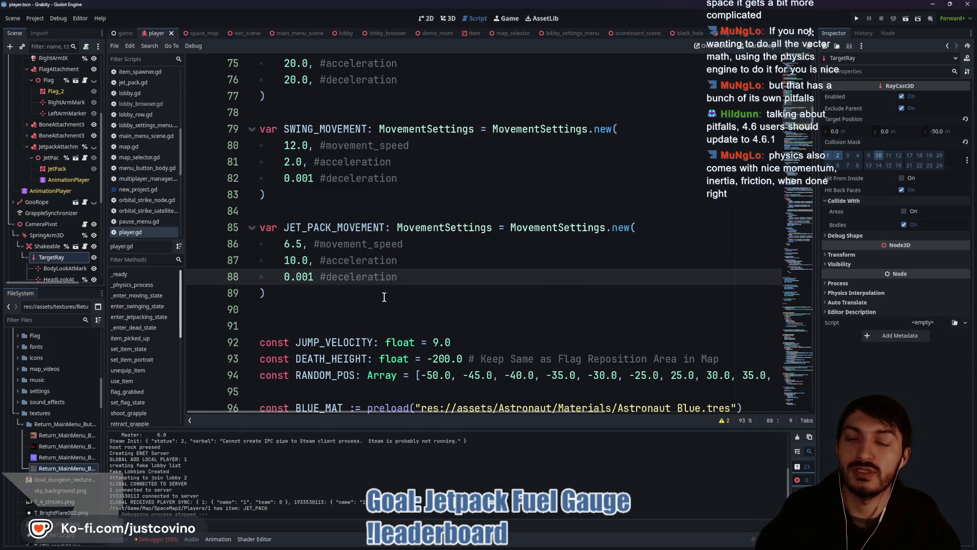
pyautogui.press('BackSpace')
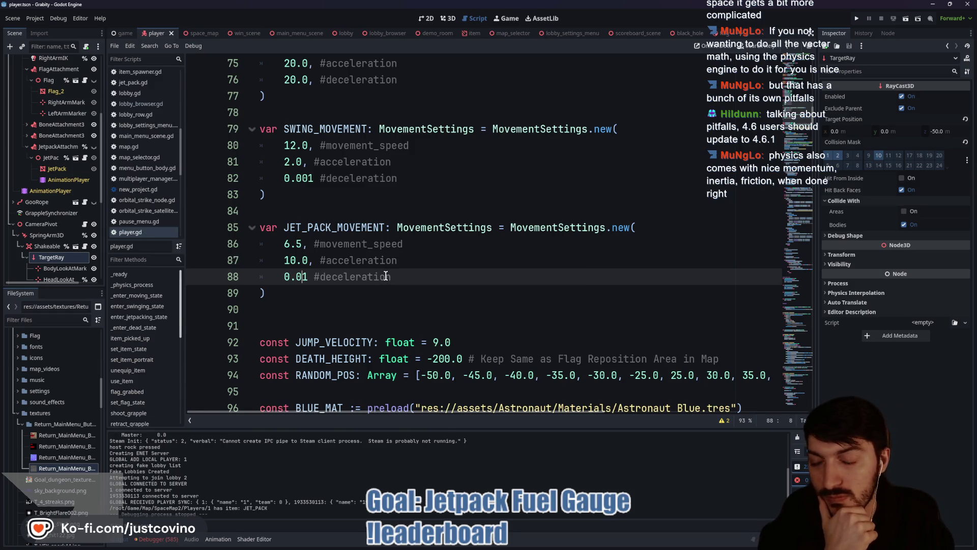
pyautogui.scroll(-8, 387, 277)
pyautogui.scroll(-18, 411, 285)
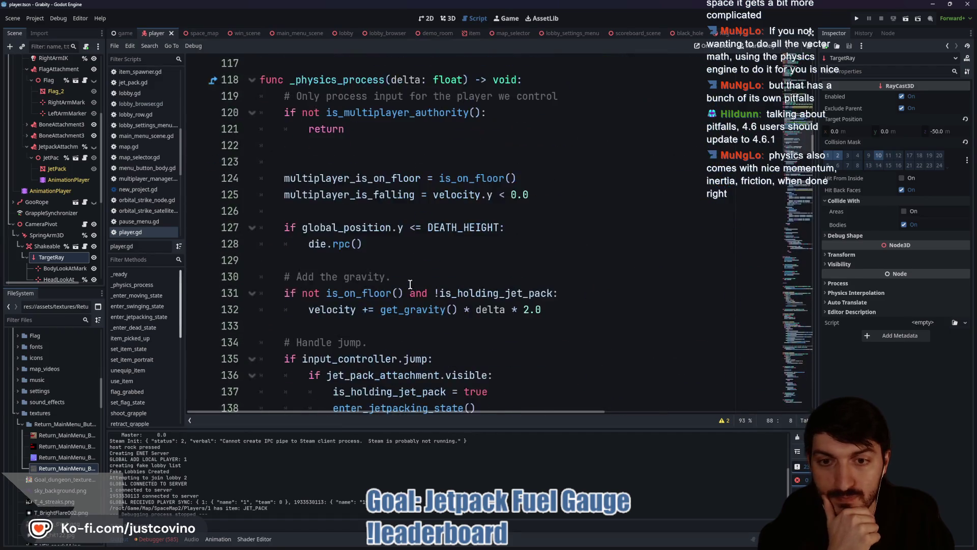
# Change the line-189 thrust multiplier from 50 to 25 and save player.gd
pyautogui.scroll(-2, 410, 284)
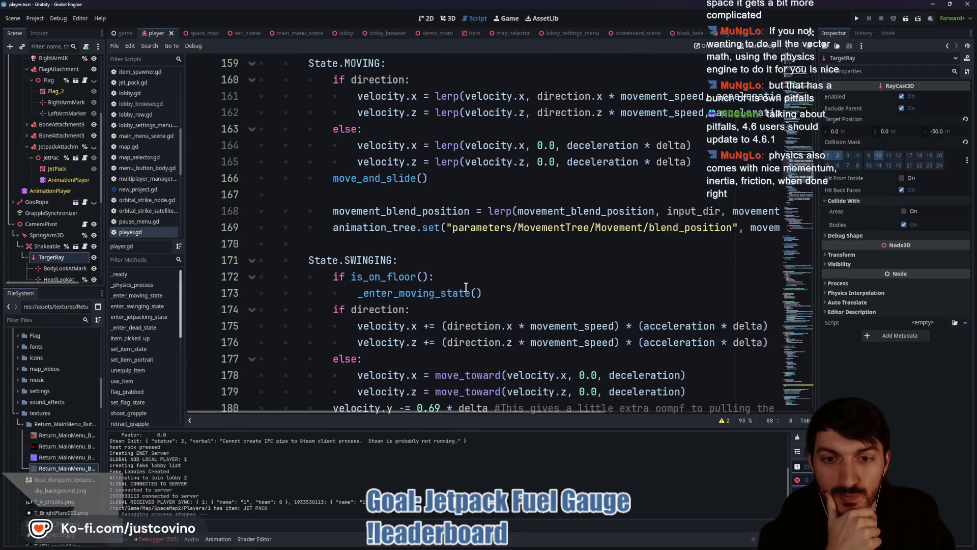
pyautogui.scroll(-2, 552, 269)
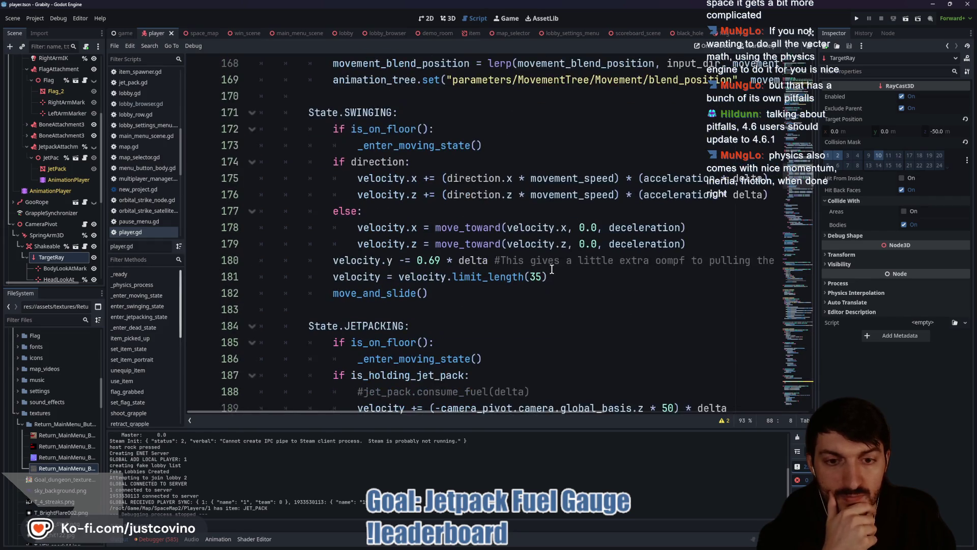
pyautogui.scroll(-2, 482, 288)
pyautogui.scroll(-1, 482, 288)
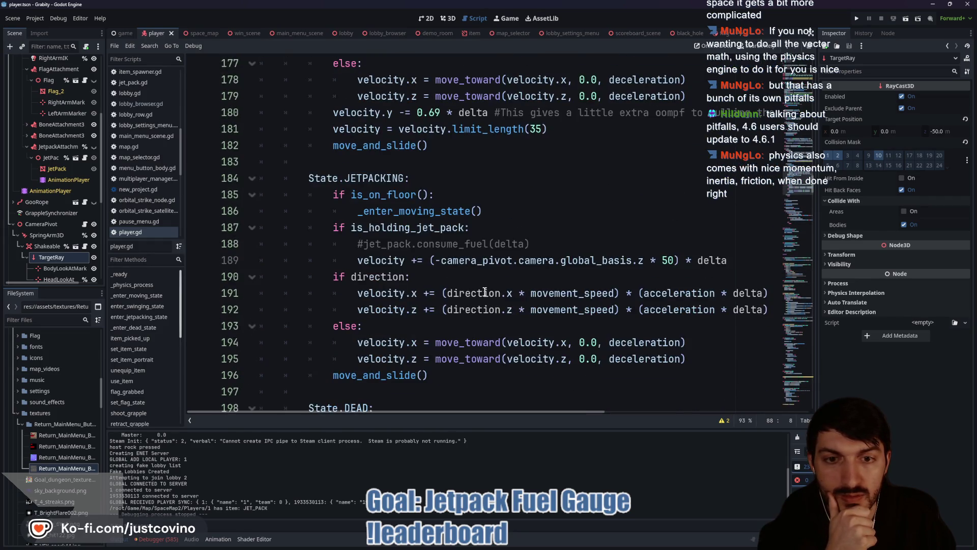
pyautogui.doubleClick(670, 259)
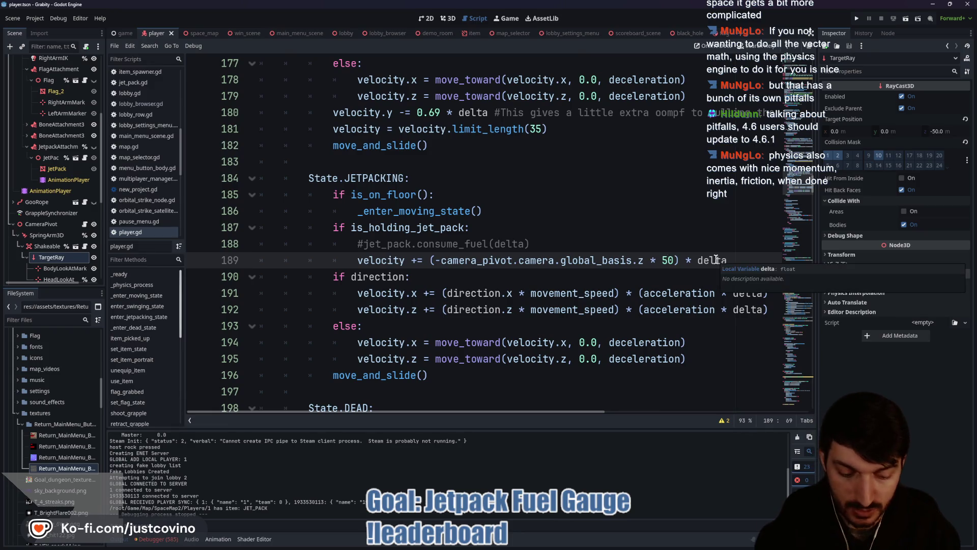
pyautogui.write('25')
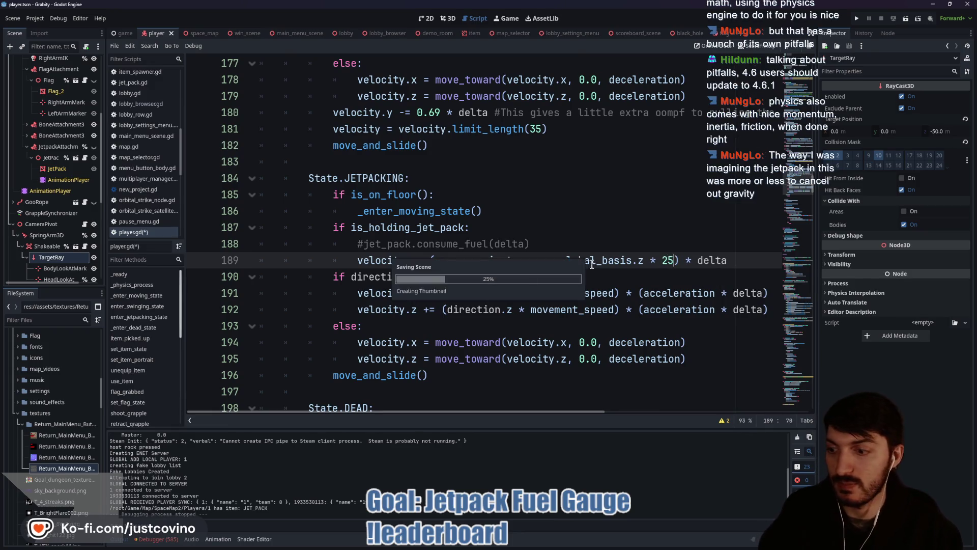
pyautogui.hotkey('ctrl', 's')
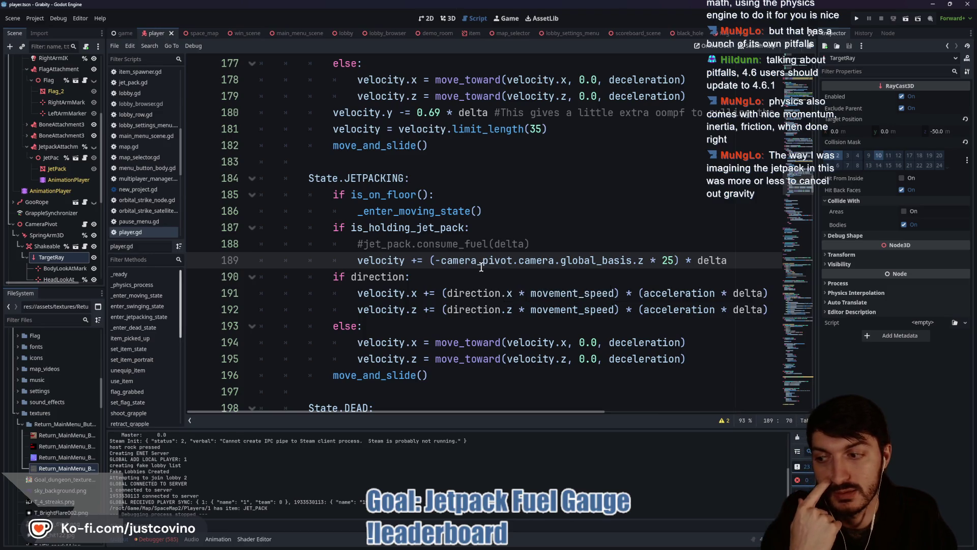
# Lower the thrust value further to 15 and switch to the win_scene.gd script
pyautogui.click(564, 250)
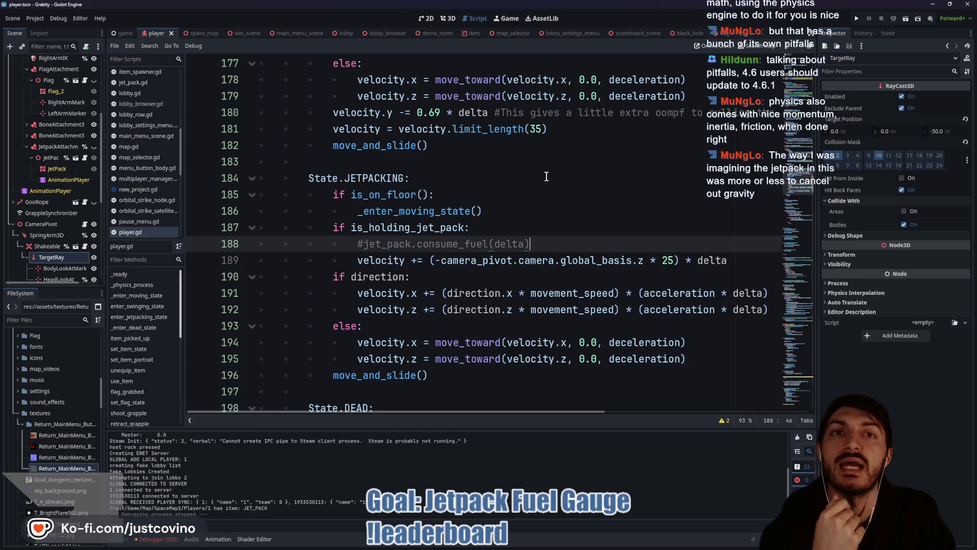
pyautogui.click(660, 260)
pyautogui.write('1')
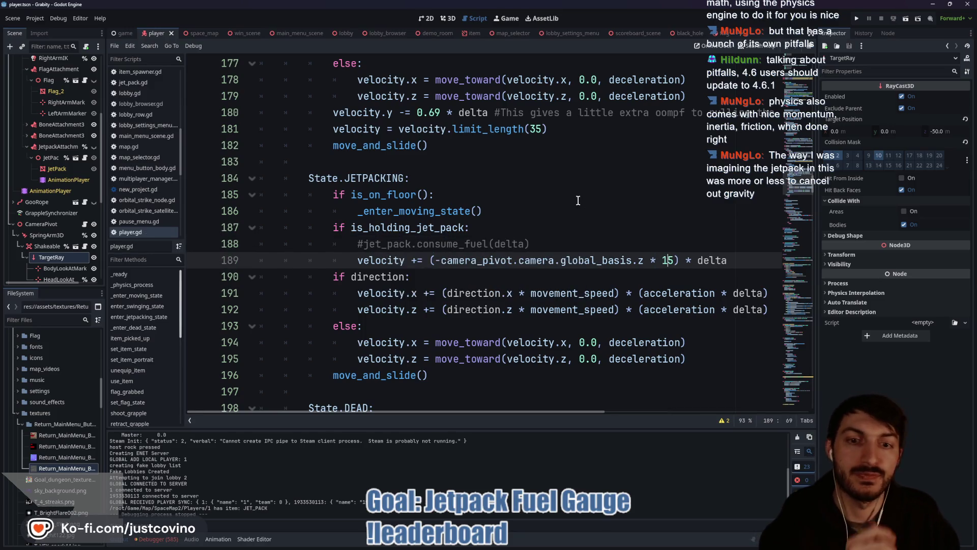
pyautogui.click(244, 33)
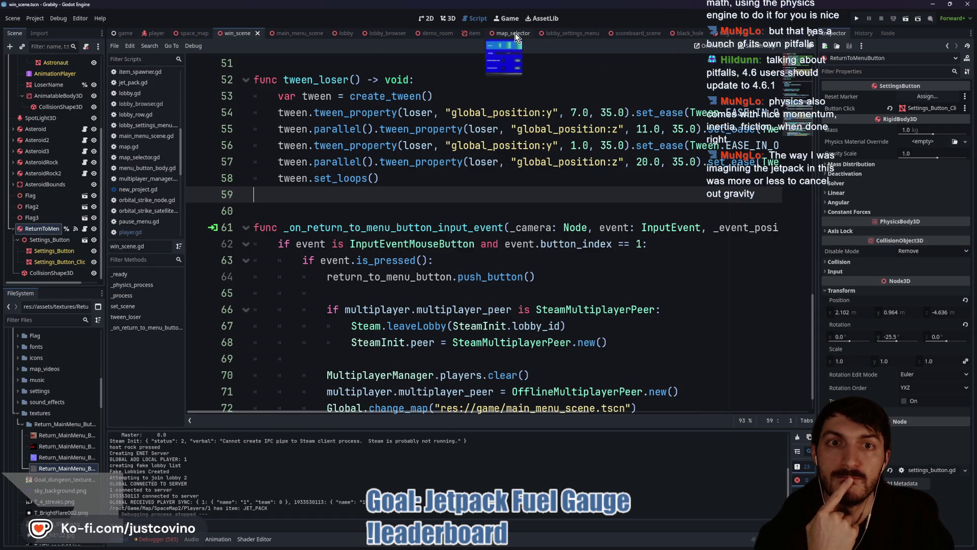
# From demo_room.gd, run the game and have the blue player collect and equip the jetpack
pyautogui.click(436, 34)
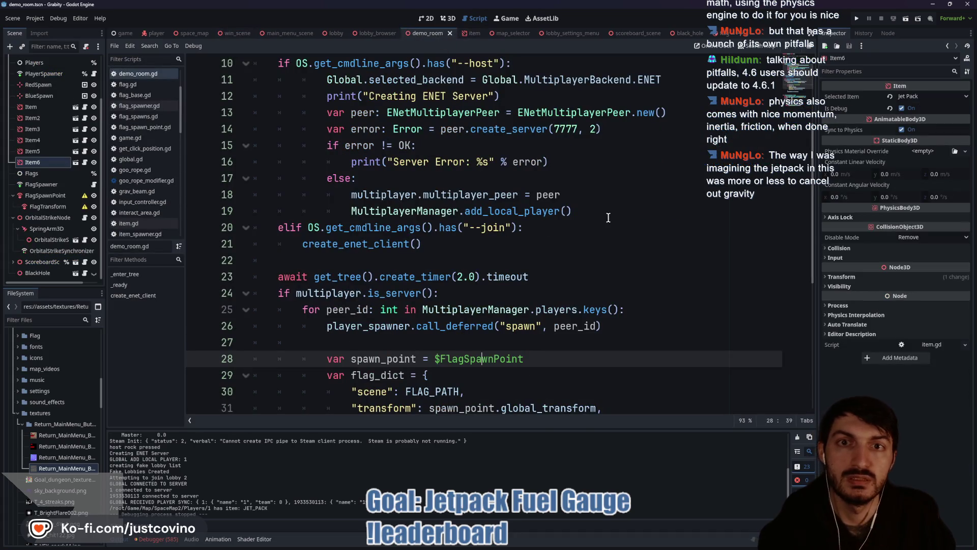
pyautogui.press('F5')
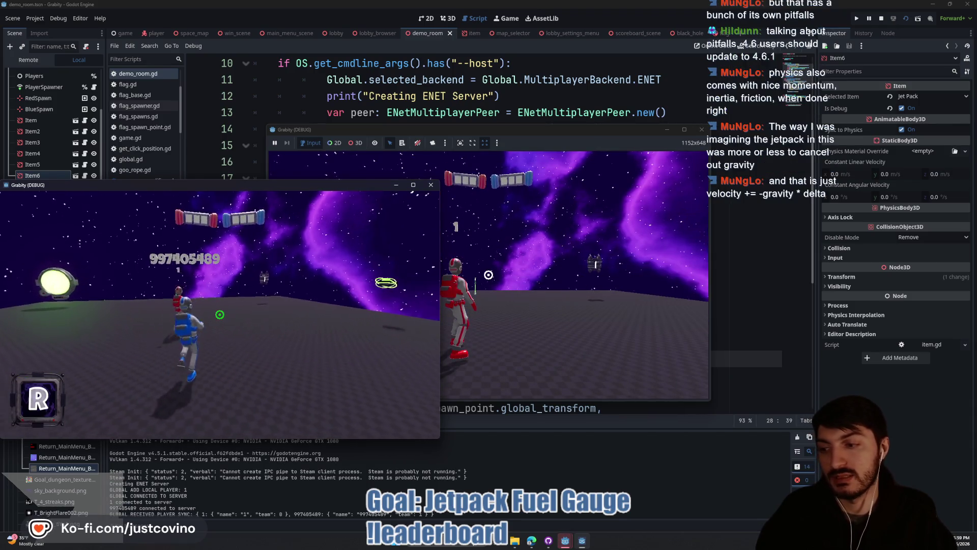
pyautogui.press('w')
pyautogui.press('w')
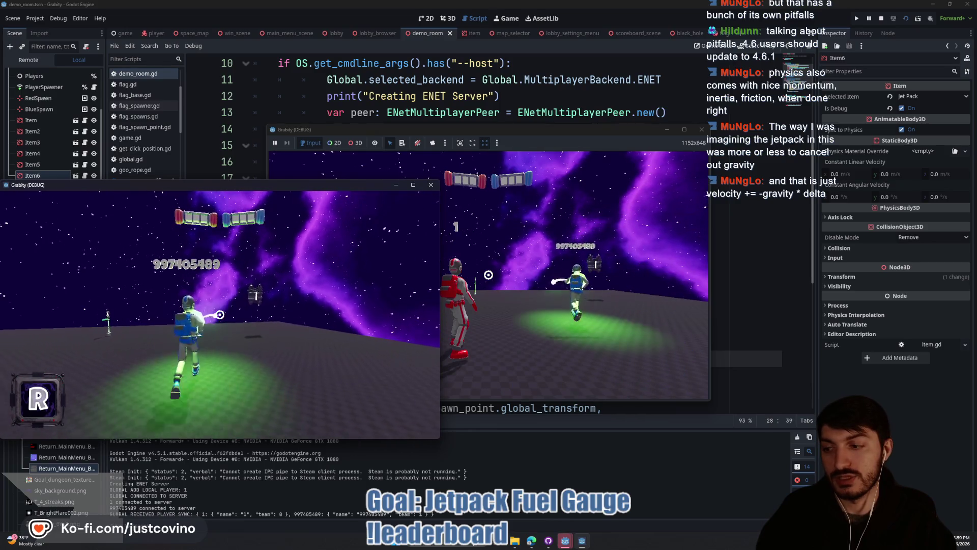
pyautogui.press('w')
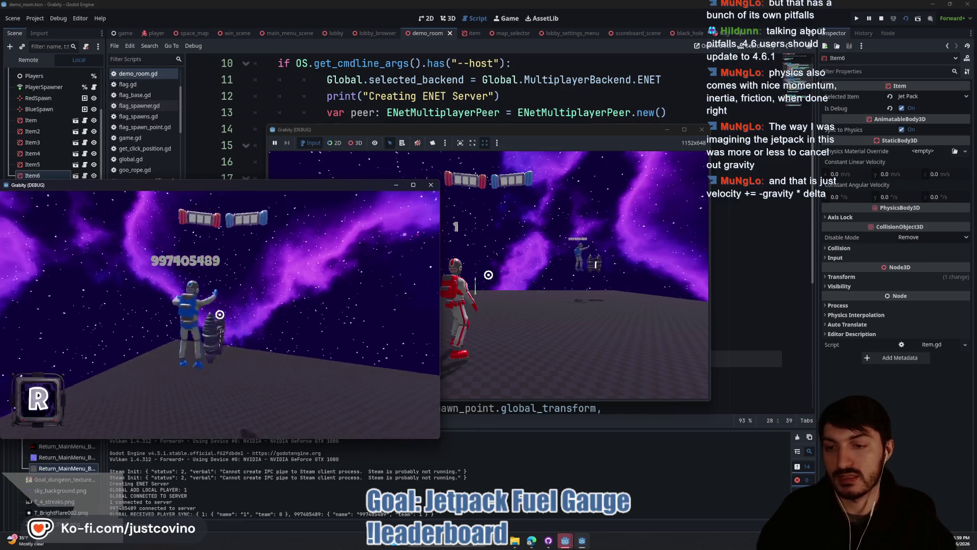
pyautogui.press('w')
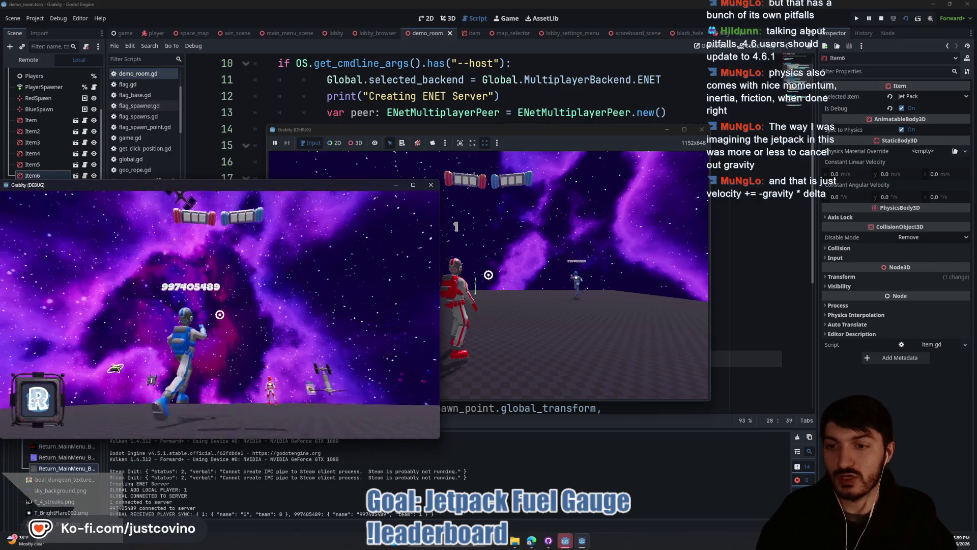
pyautogui.press('w')
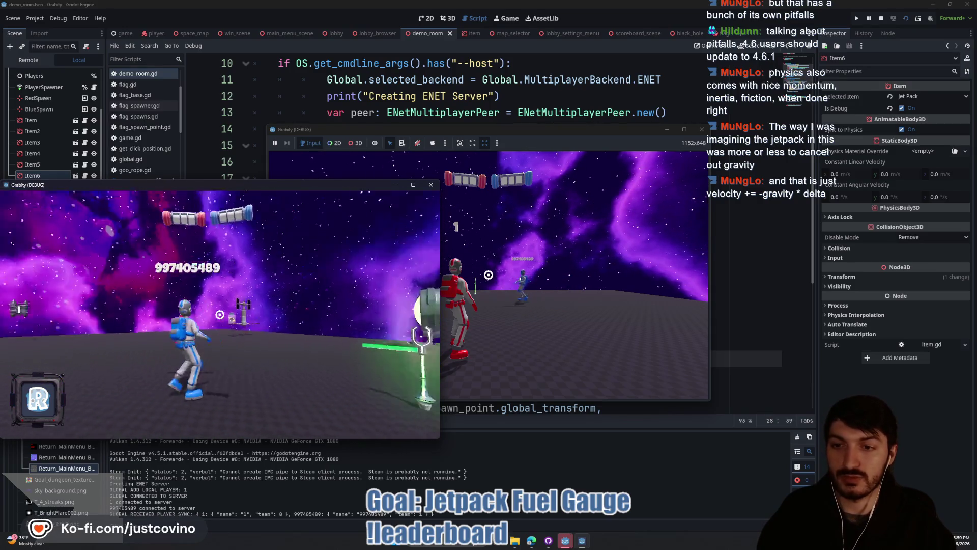
pyautogui.press('w')
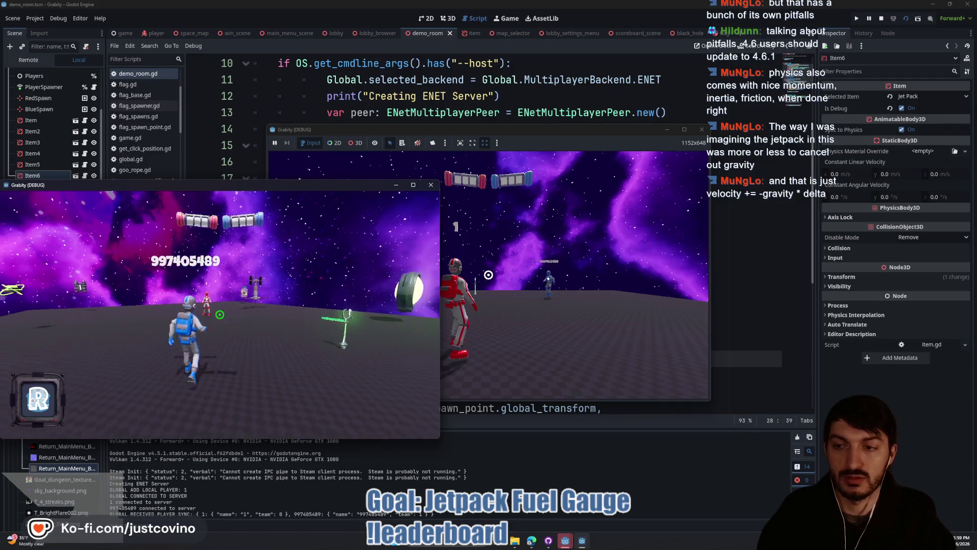
pyautogui.press('w')
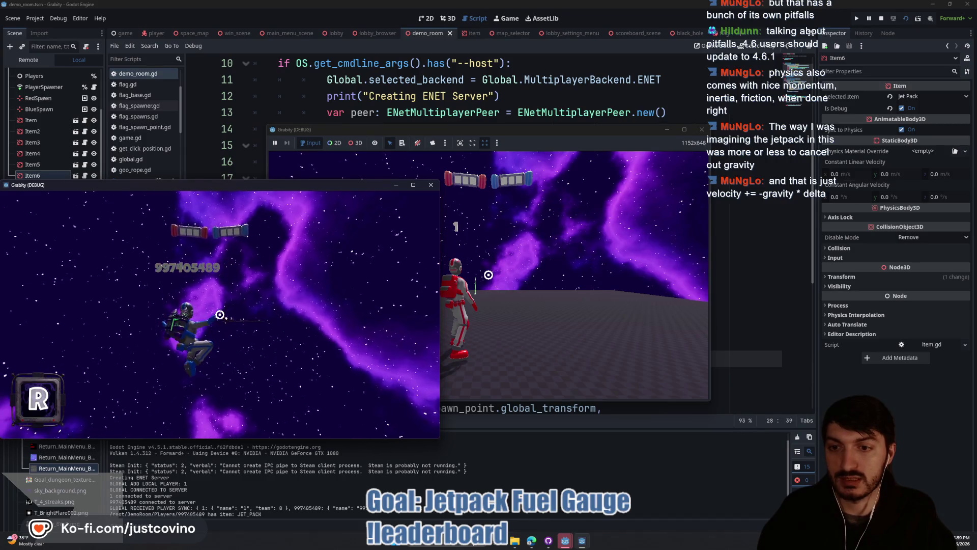
# Fly upward with the jetpack to test the thrust, then stop the game
pyautogui.press('w')
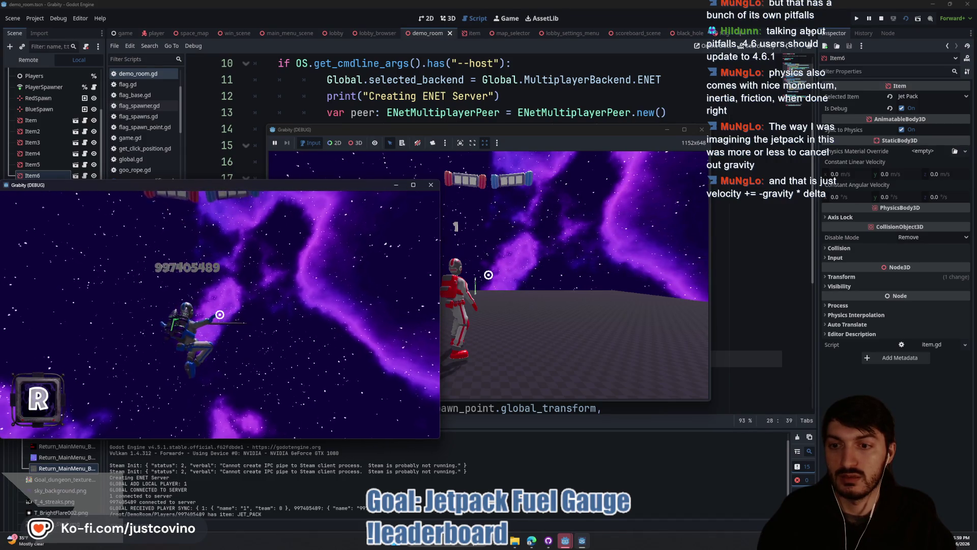
pyautogui.press('w')
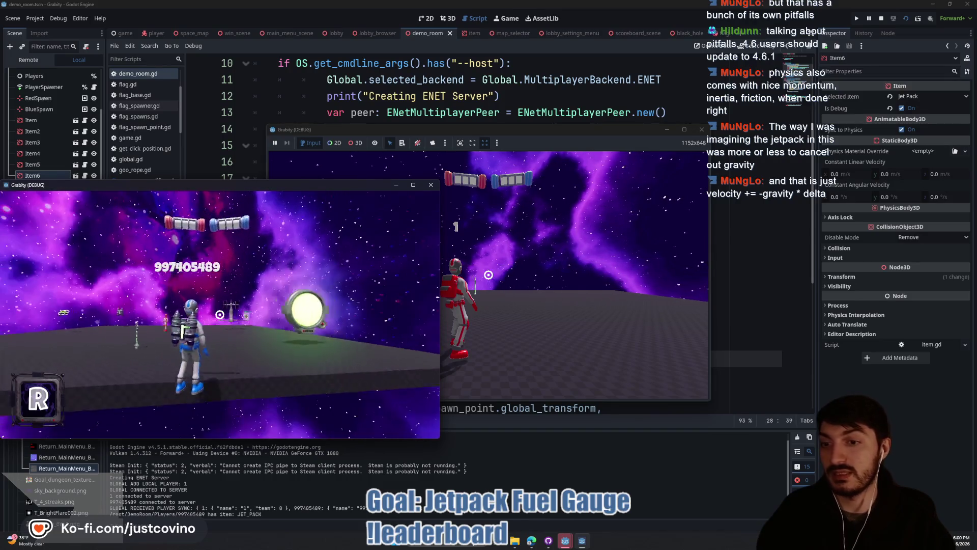
pyautogui.press('space')
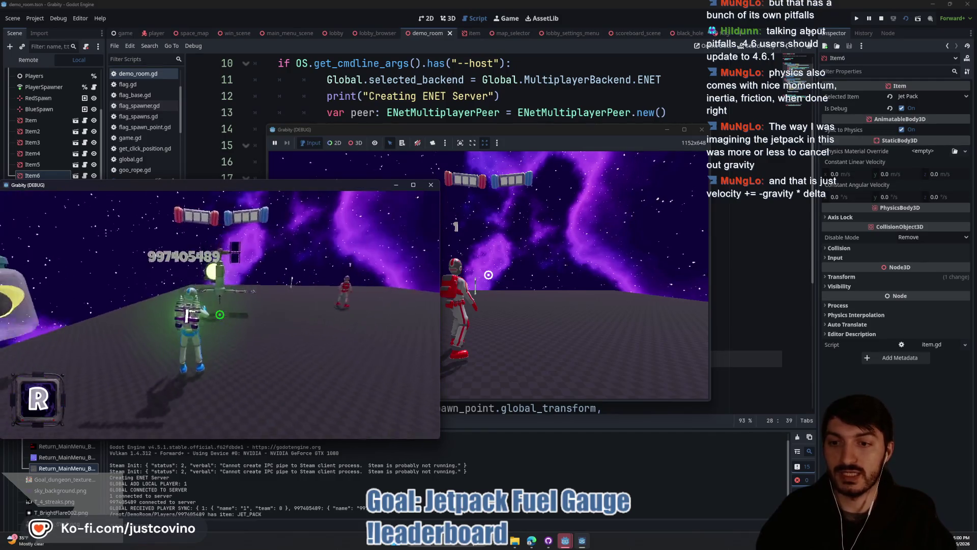
pyautogui.press('F8')
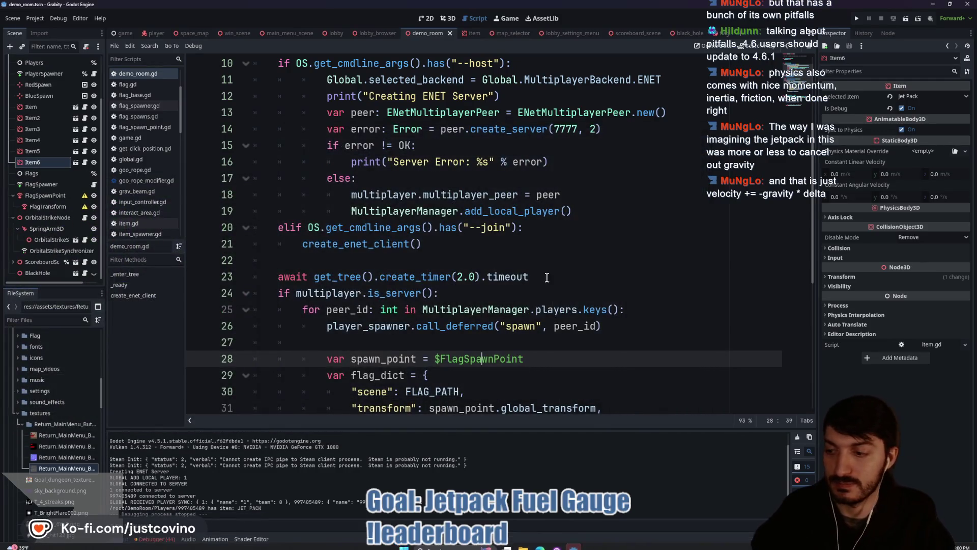
# Replace the line-189 thrust value 15 with 2.0 in player.gd and relaunch from demo_room.gd
pyautogui.click(484, 262)
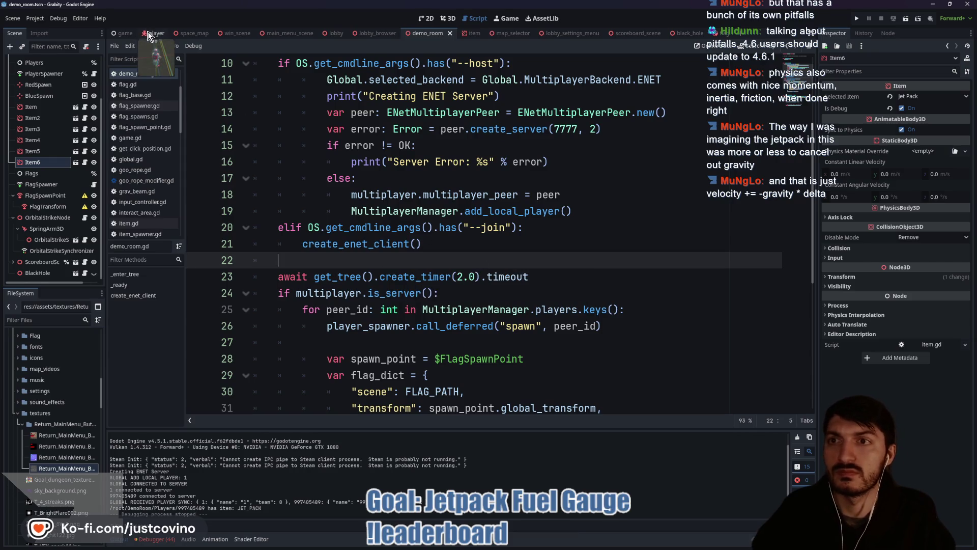
pyautogui.click(156, 33)
pyautogui.click(668, 260)
pyautogui.doubleClick(668, 260)
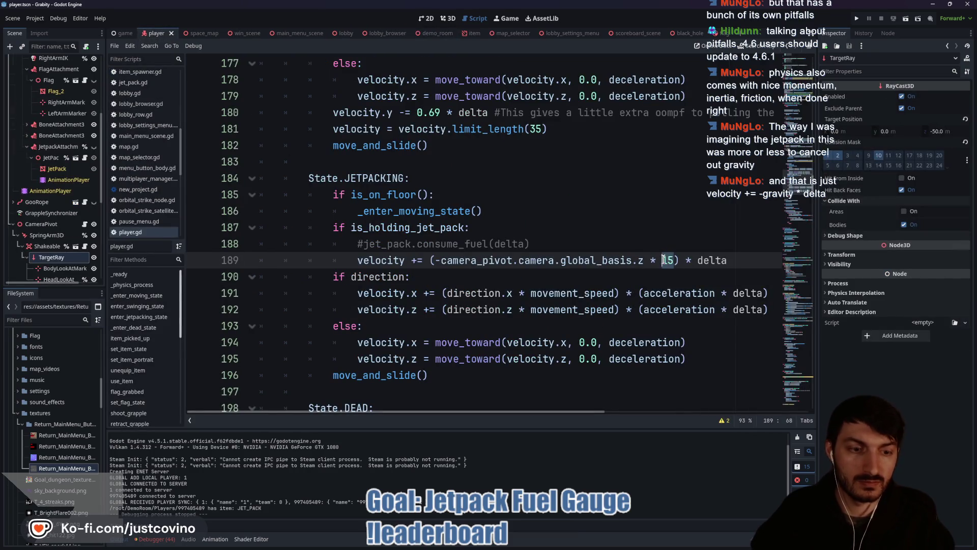
pyautogui.write('2')
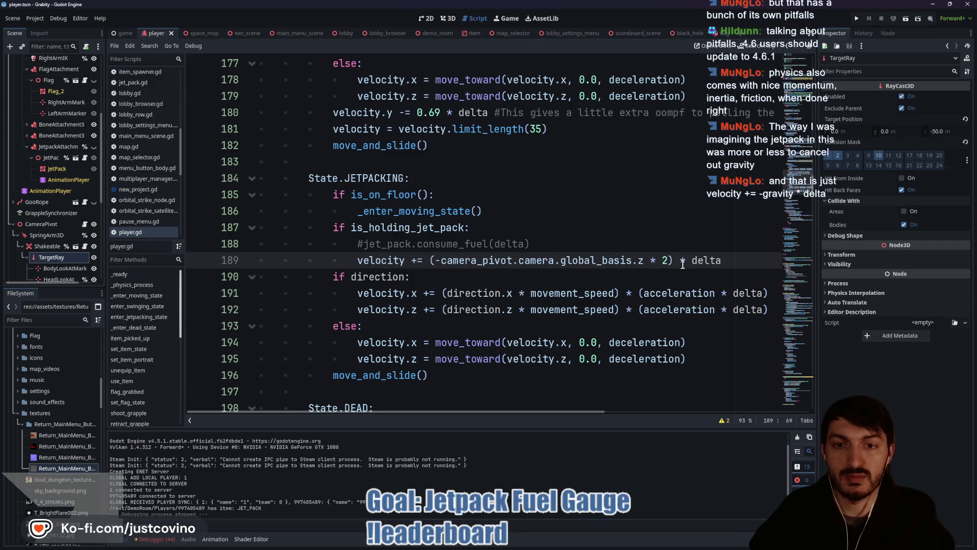
pyautogui.write('.0')
pyautogui.click(590, 260)
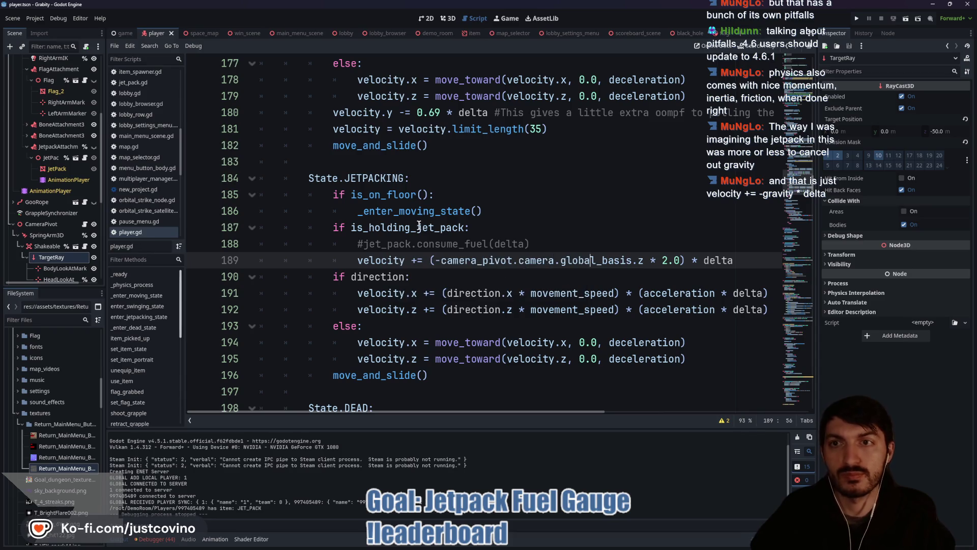
pyautogui.click(438, 35)
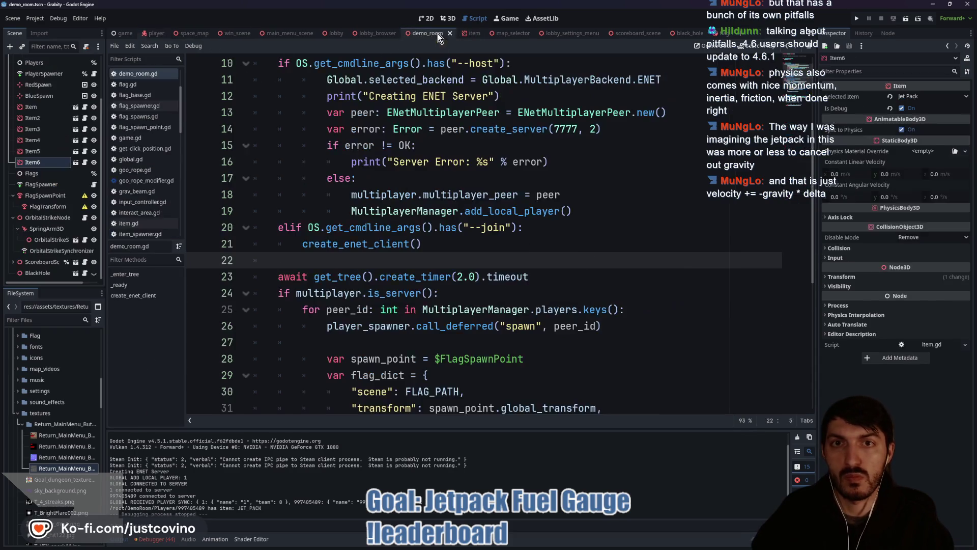
pyautogui.press('F5')
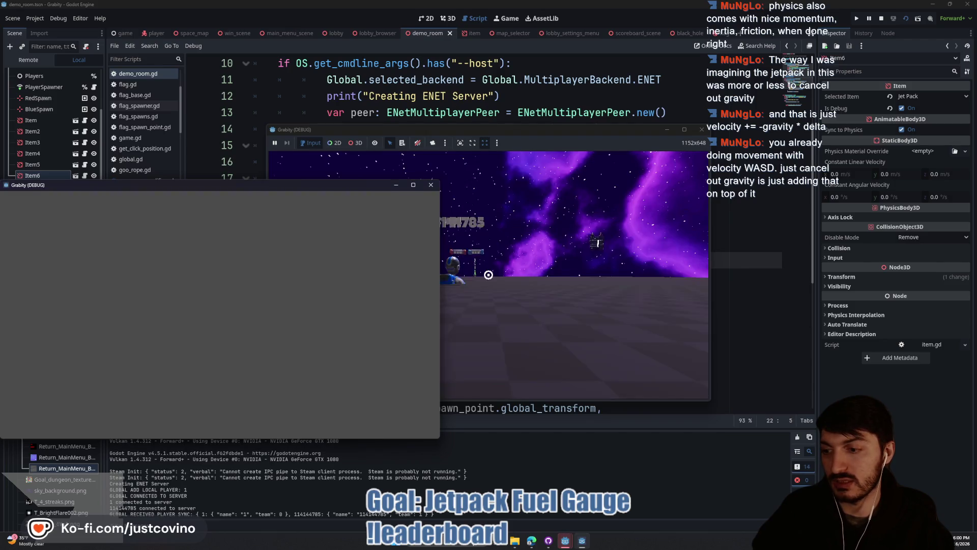
# Collect the jetpack, hover off the platform edge, fly back and land, then stop with F8
pyautogui.press('w')
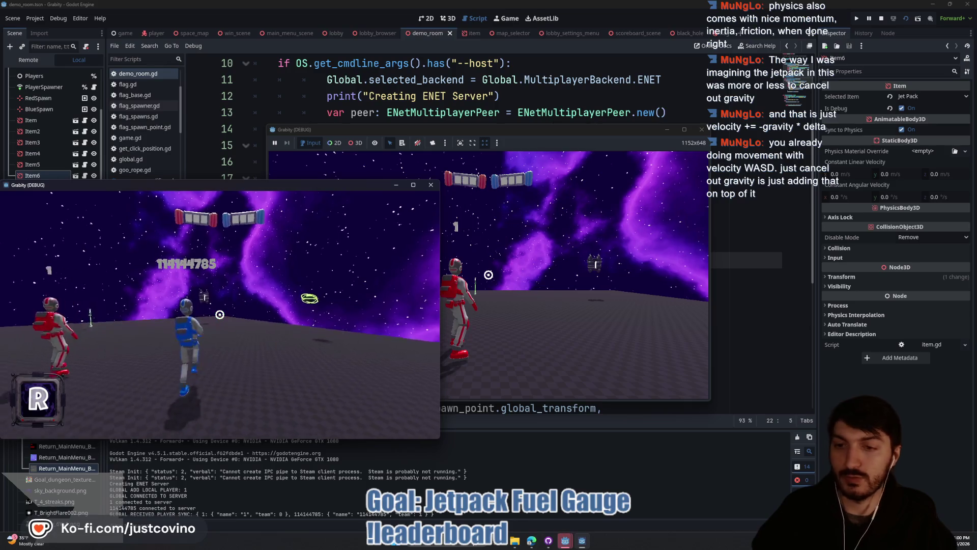
pyautogui.press('w')
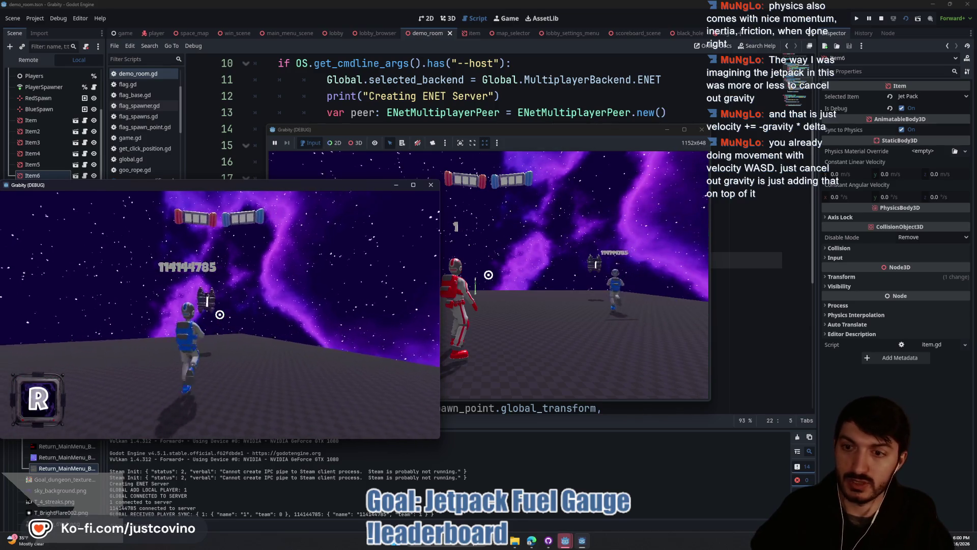
pyautogui.press('w')
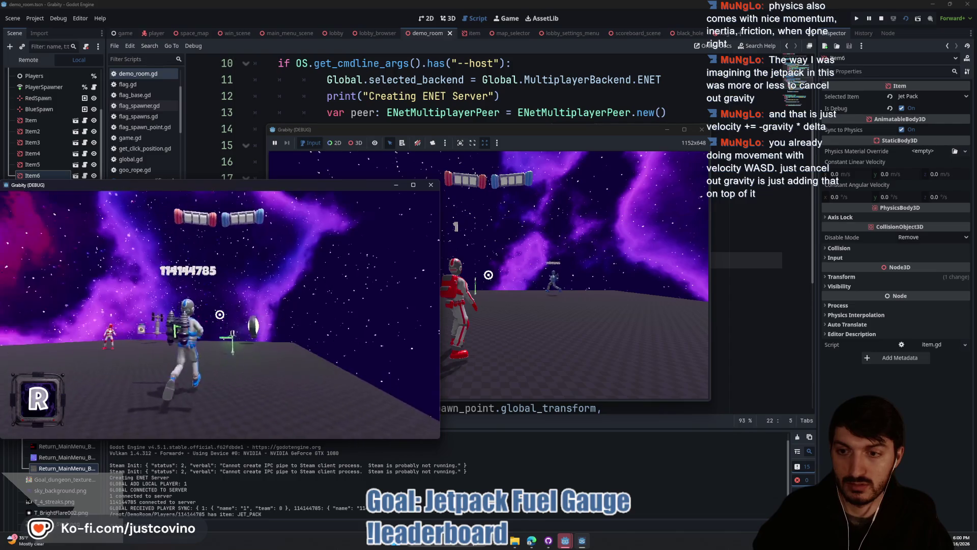
pyautogui.press('w')
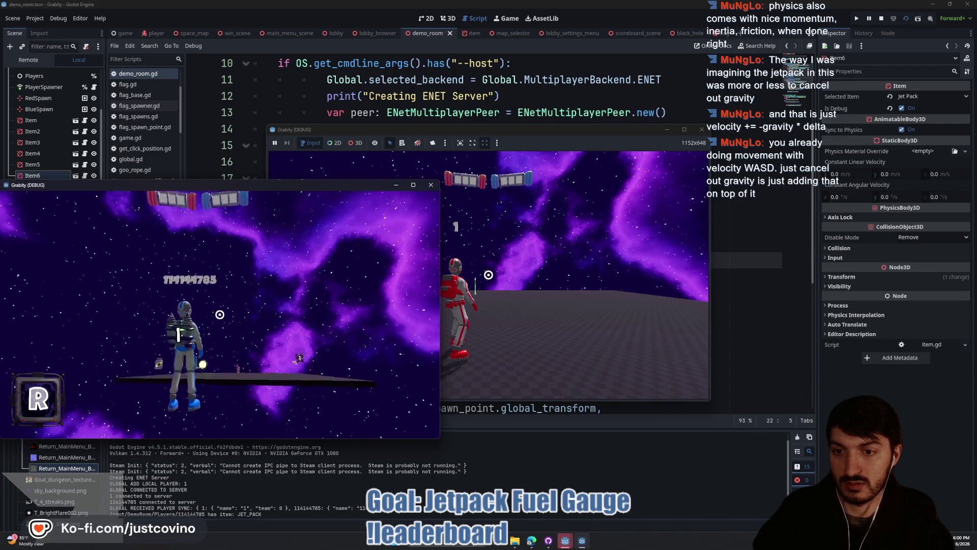
pyautogui.press('d')
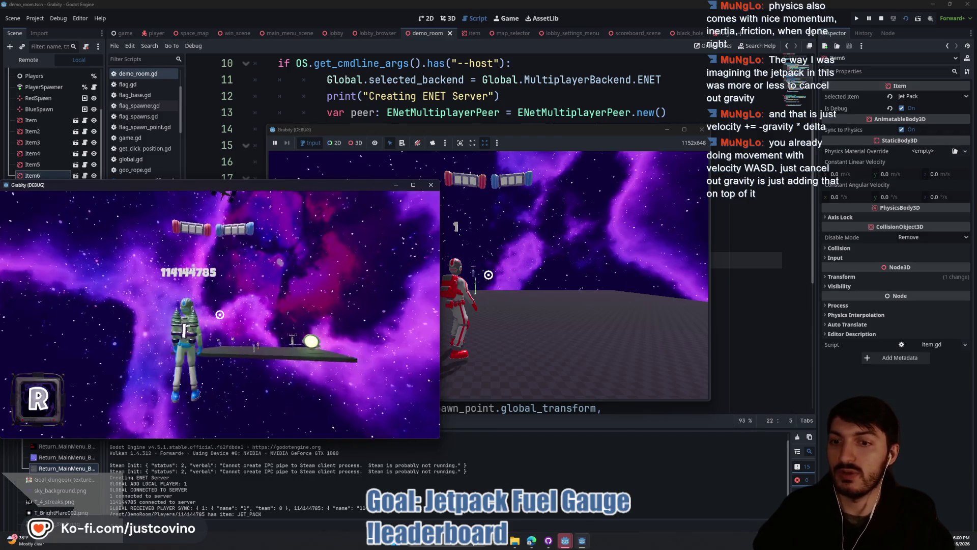
pyautogui.press('w')
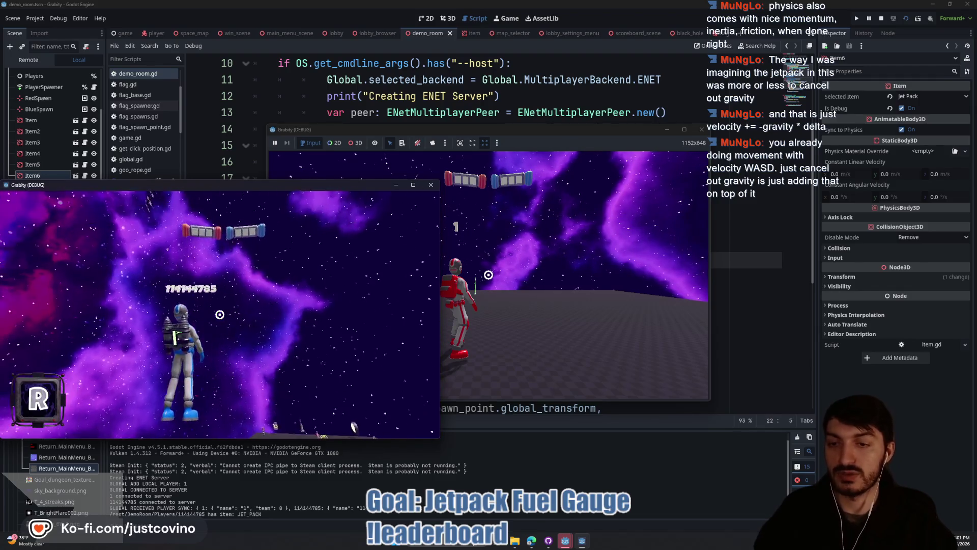
pyautogui.press('s')
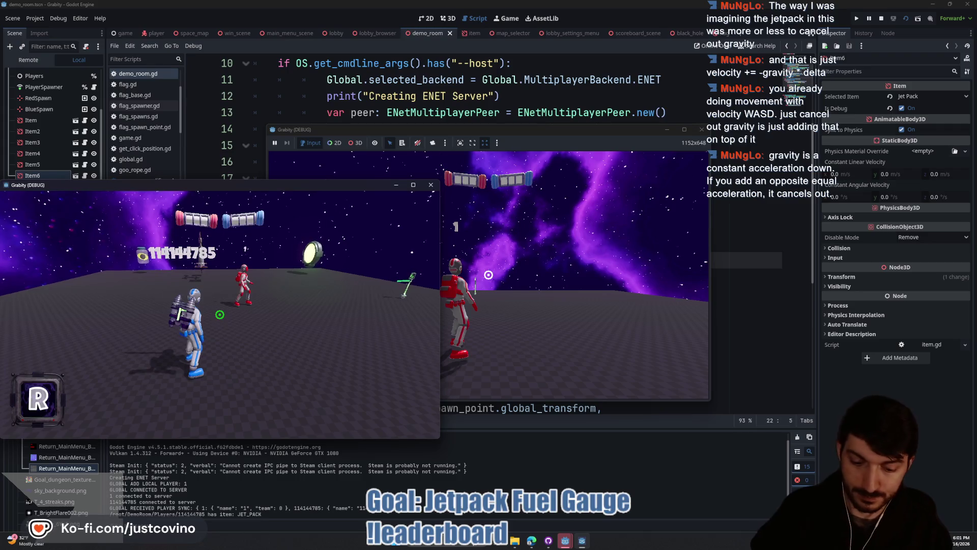
pyautogui.press('F8')
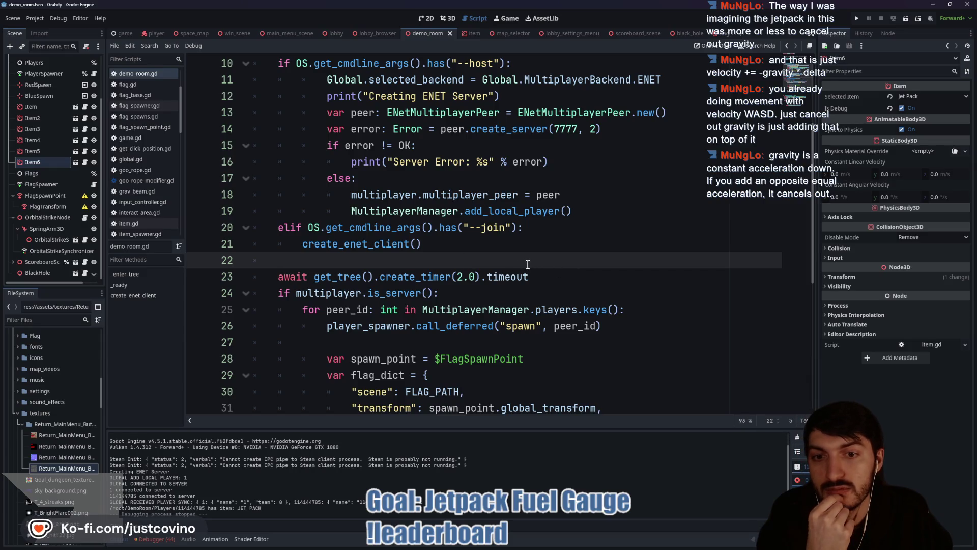
# In player.gd, add 'velocity += -get_gravity() * delta' on a new line 189 below the fuel comment
pyautogui.click(154, 32)
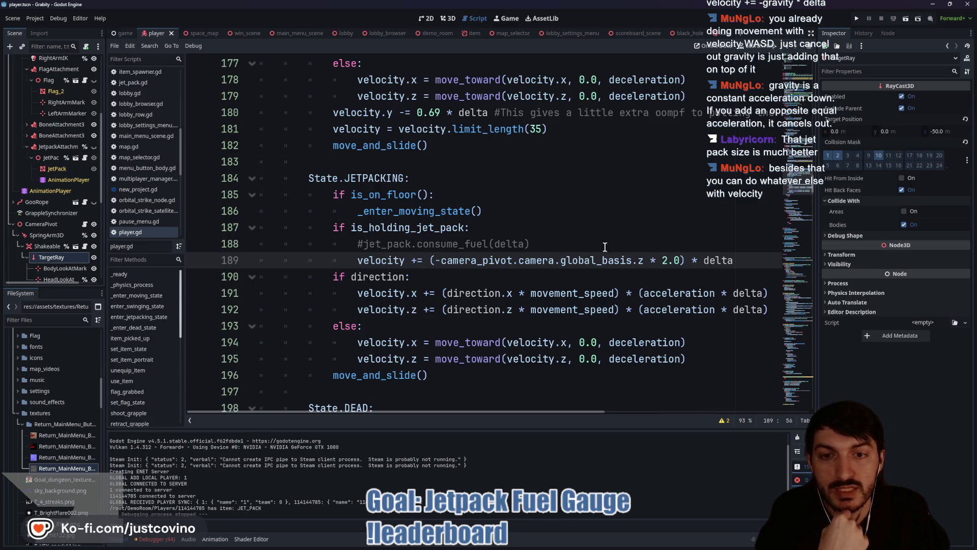
pyautogui.click(606, 247)
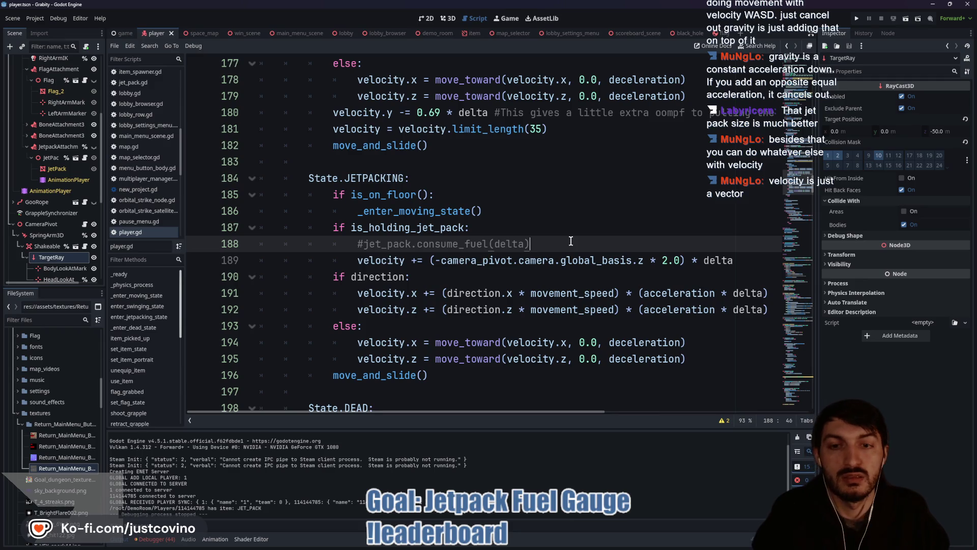
pyautogui.press('Return')
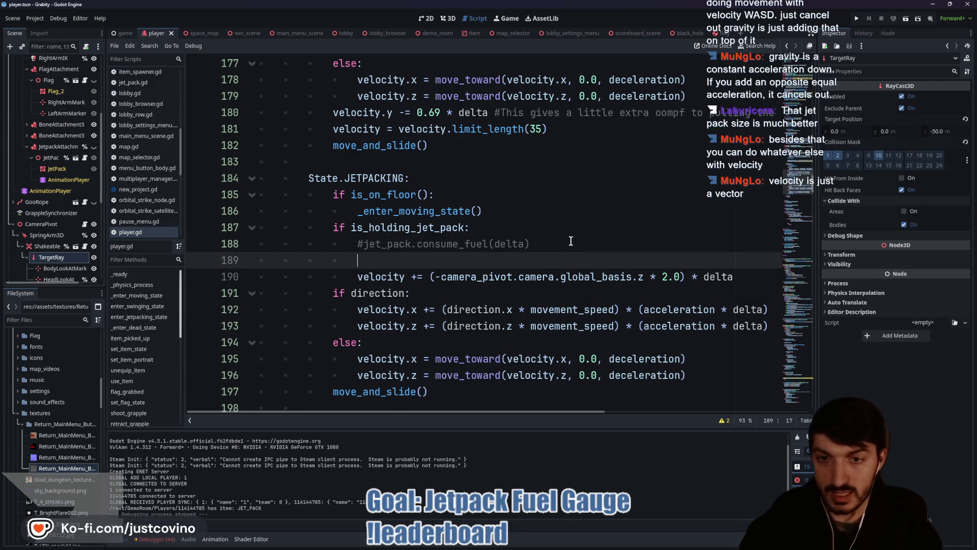
pyautogui.write('velco')
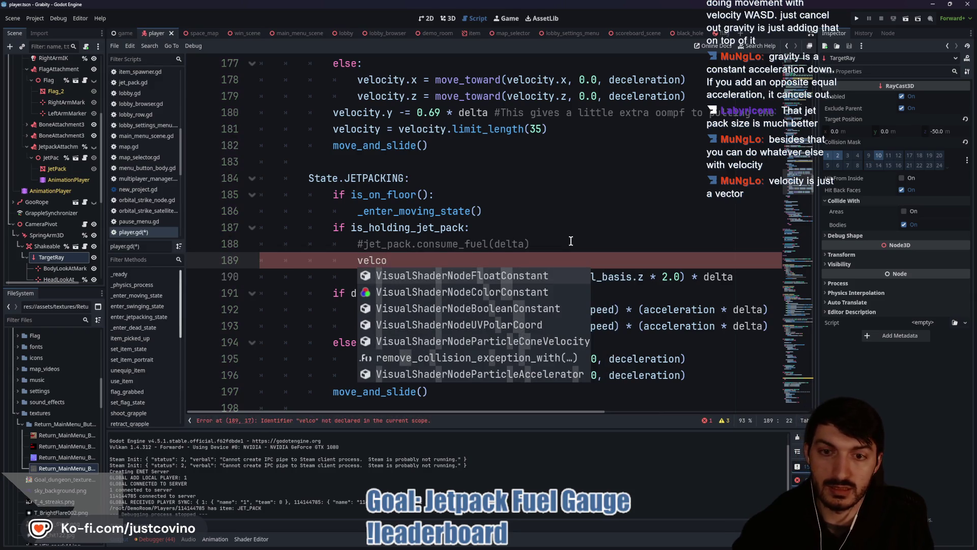
pyautogui.press('BackSpace')
pyautogui.press('BackSpace')
pyautogui.write('oci')
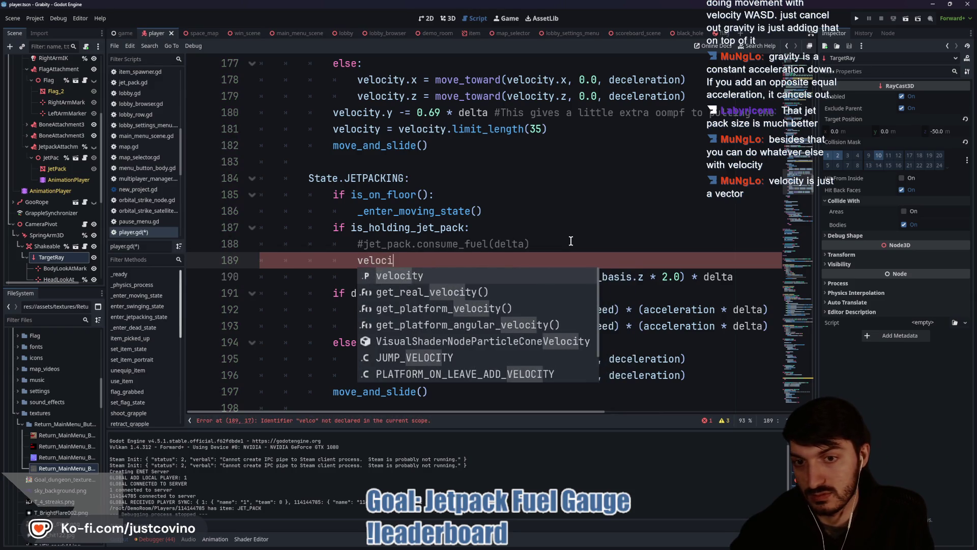
pyautogui.write('ty +=')
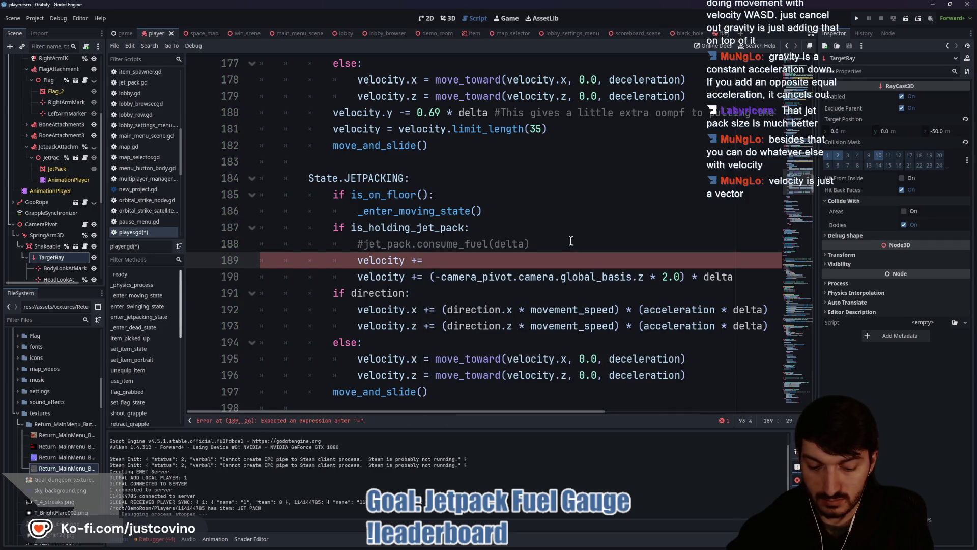
pyautogui.write(' -get_grav')
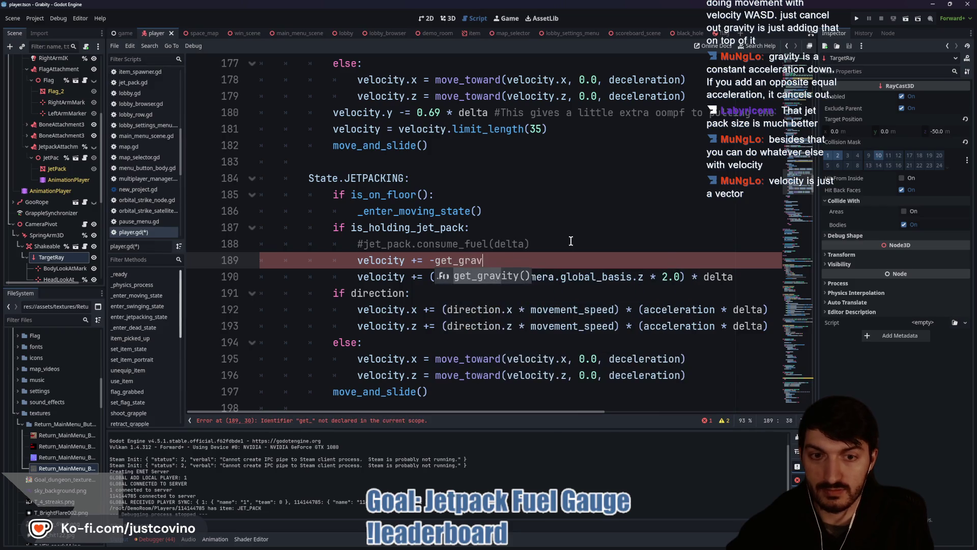
pyautogui.press('Return')
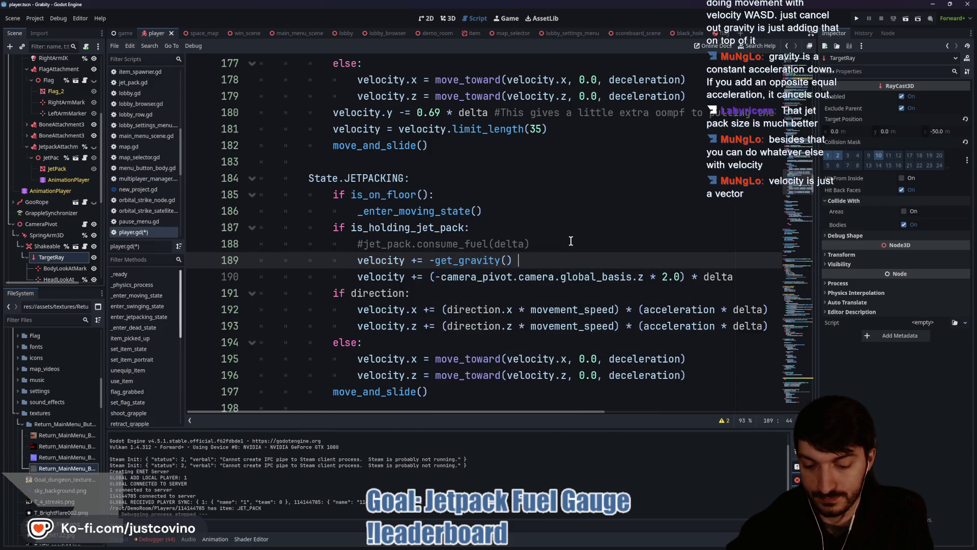
pyautogui.write('* delta')
# Review the enter_jetpacking_state function, save player.gd, and run the game from the demo_room scene
pyautogui.scroll(15, 574, 258)
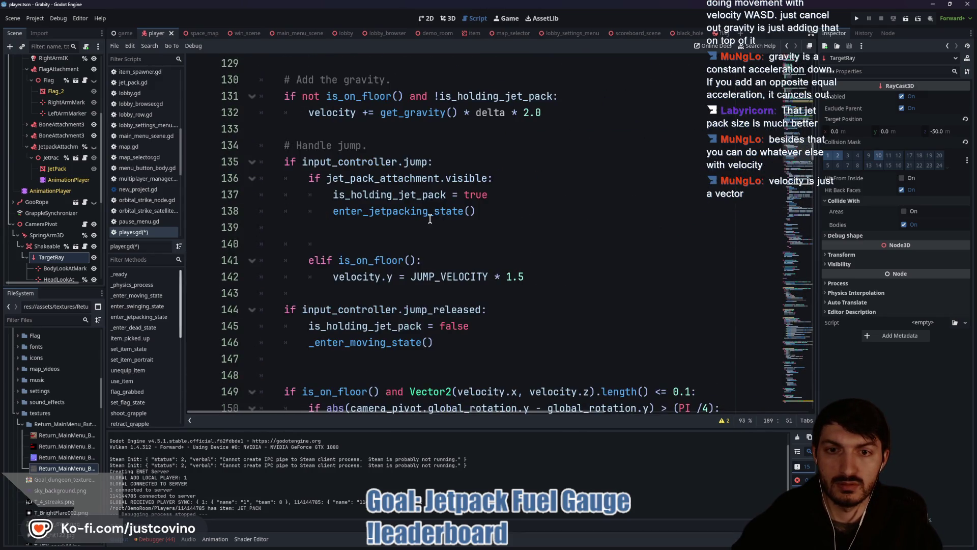
pyautogui.scroll(2, 431, 219)
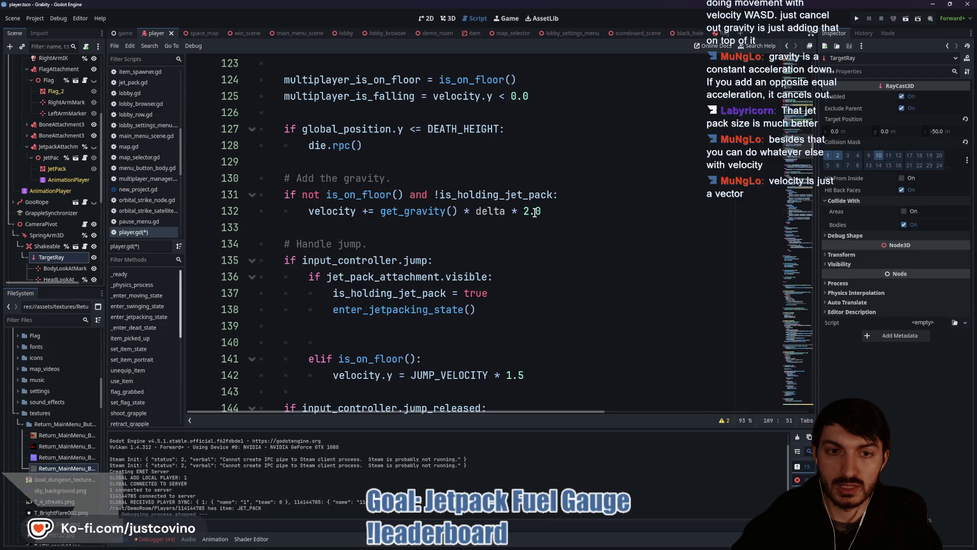
pyautogui.scroll(-20, 536, 222)
pyautogui.scroll(-18, 537, 222)
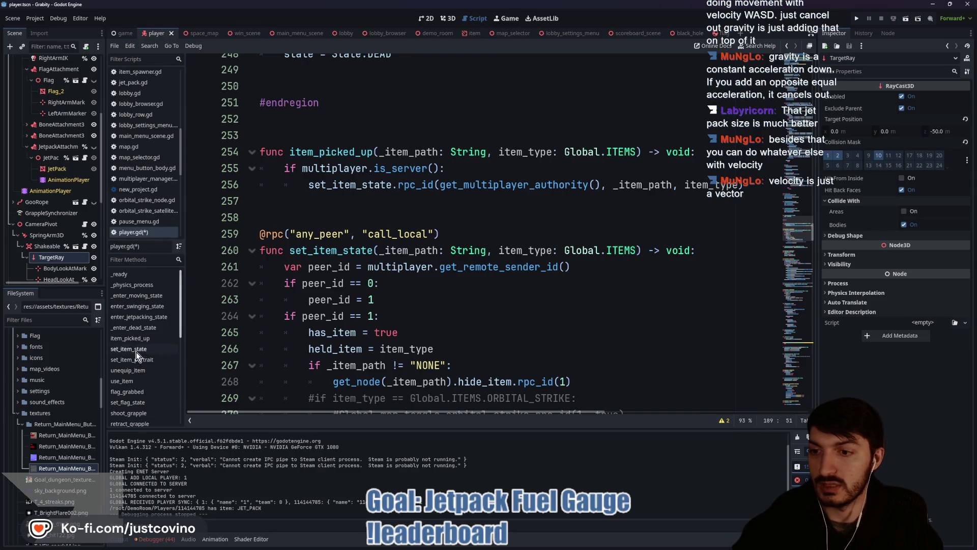
pyautogui.click(142, 318)
pyautogui.scroll(11, 429, 296)
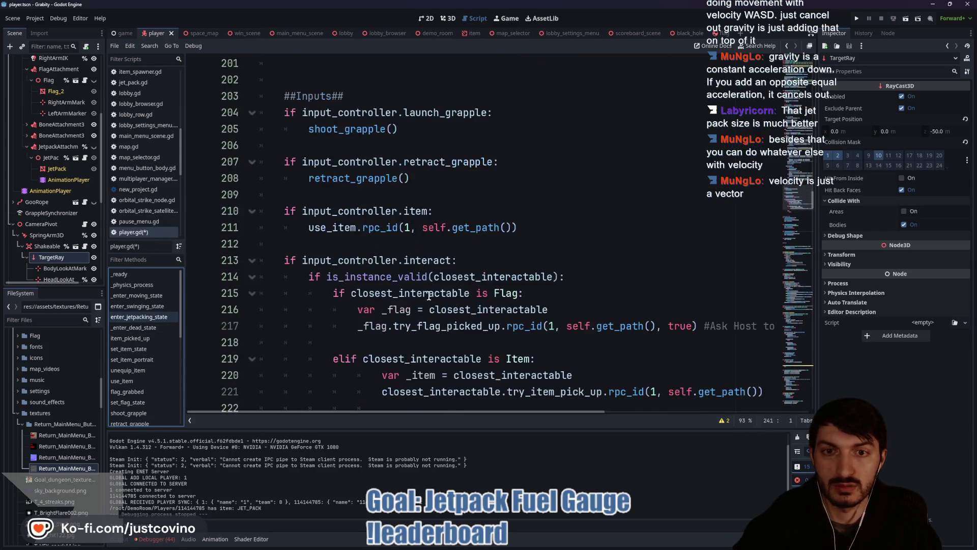
pyautogui.scroll(10, 429, 296)
pyautogui.scroll(-3, 429, 295)
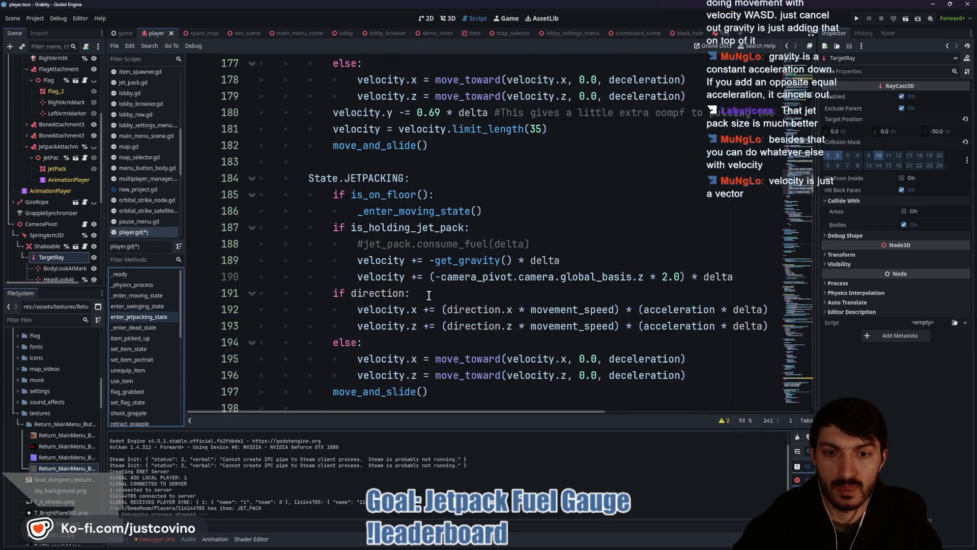
pyautogui.click(567, 260)
pyautogui.write('* 2.0')
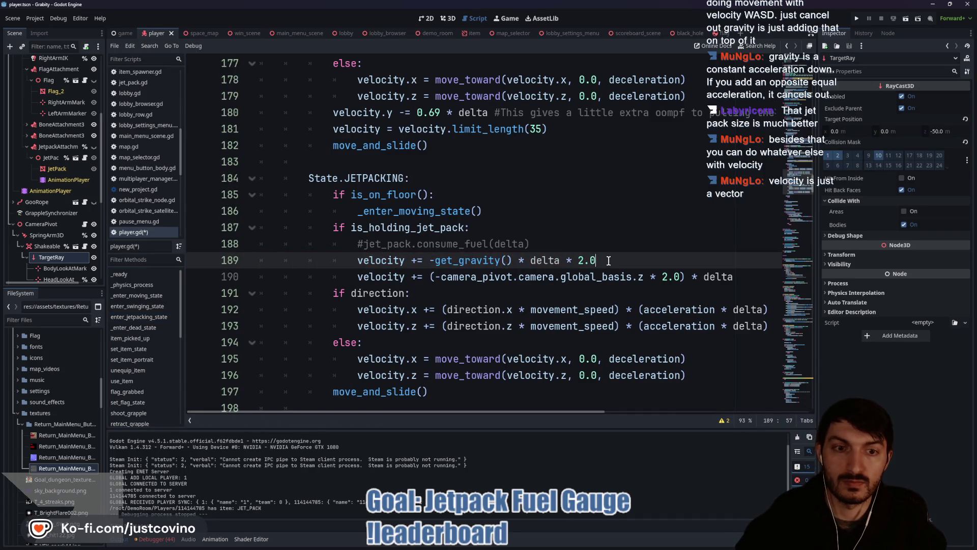
pyautogui.hotkey('ctrl', 's')
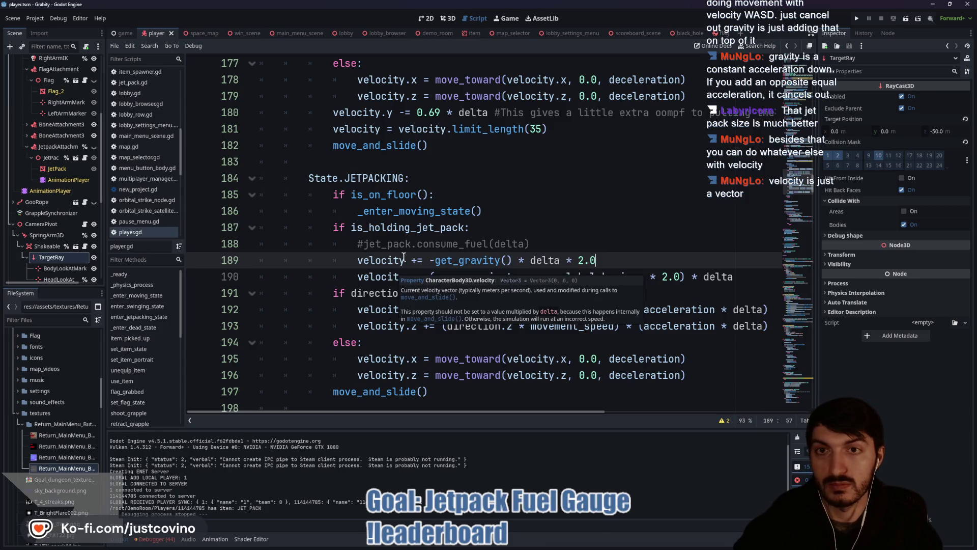
pyautogui.click(432, 35)
pyautogui.press('F5')
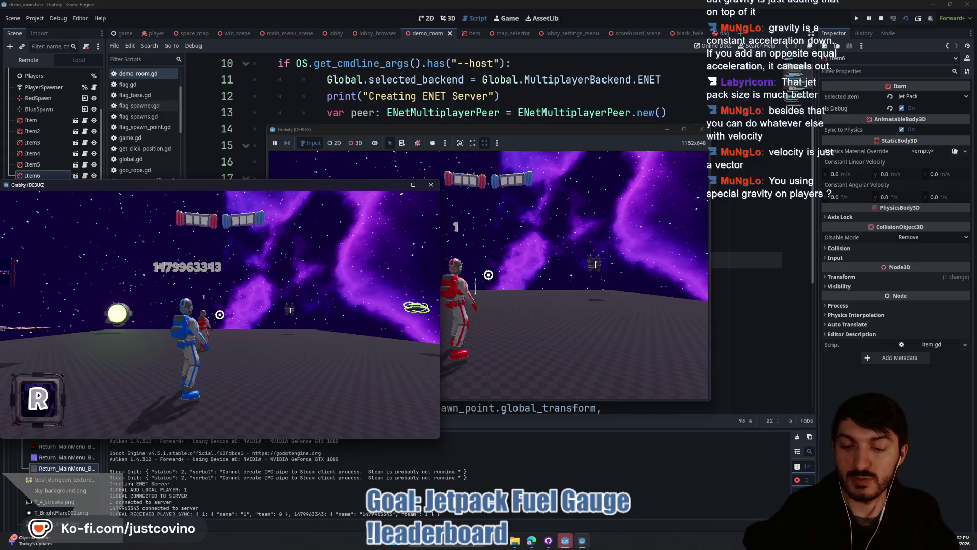
# Walk the blue player past the red one, pick up the jetpack and fly above the arena, then stop the game with F8
pyautogui.press('w')
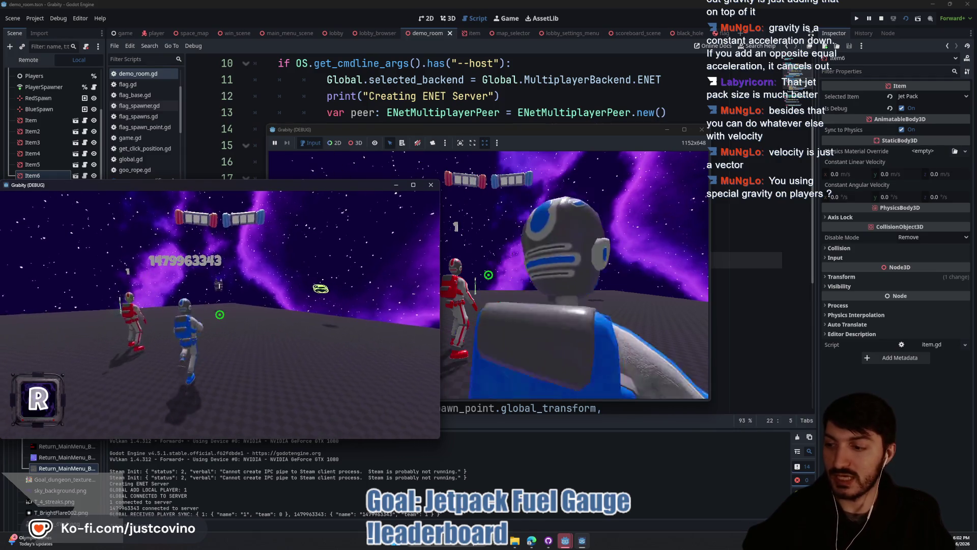
pyautogui.press('space')
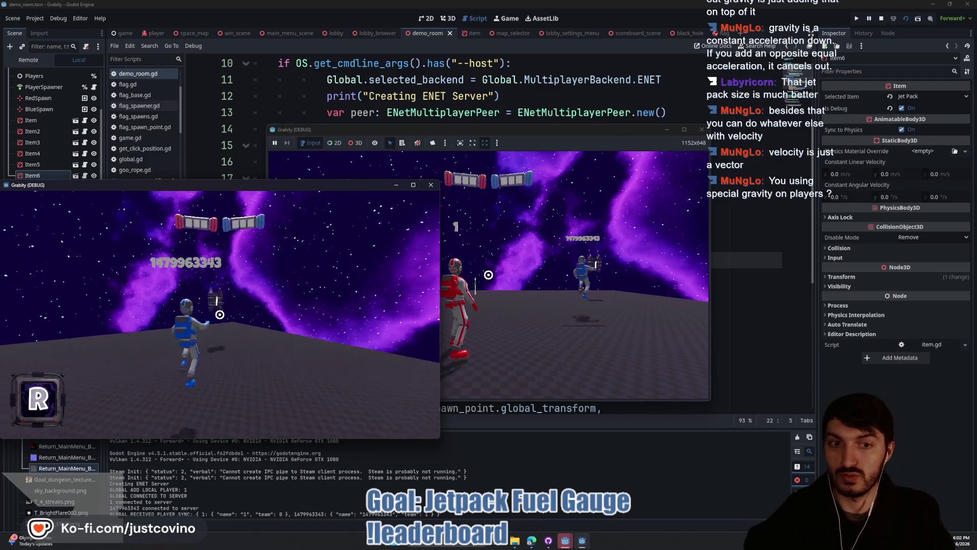
pyautogui.press('w')
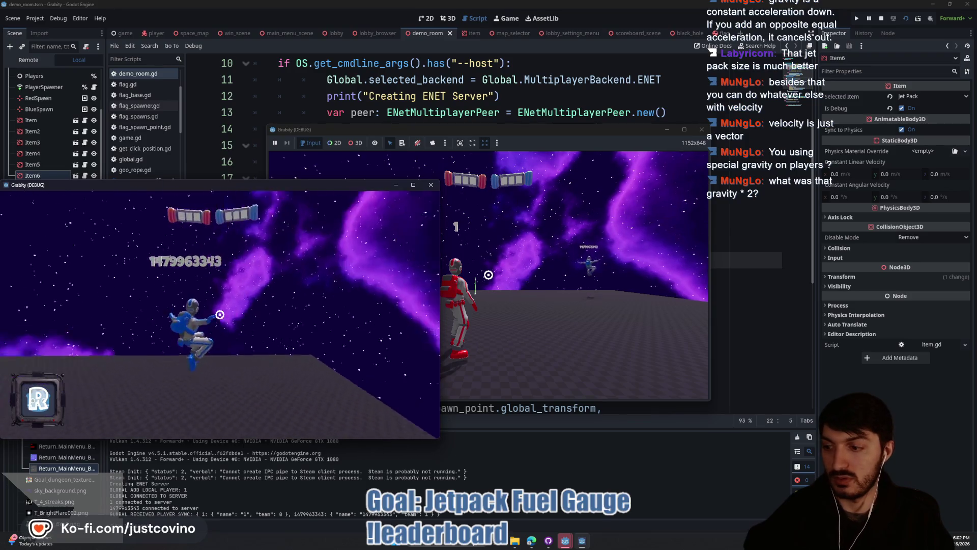
pyautogui.press('w')
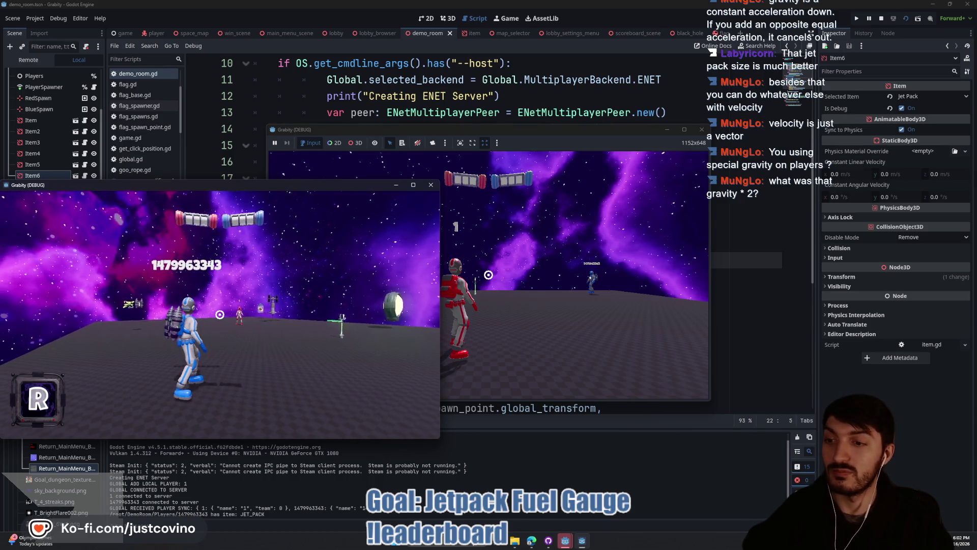
pyautogui.press('space')
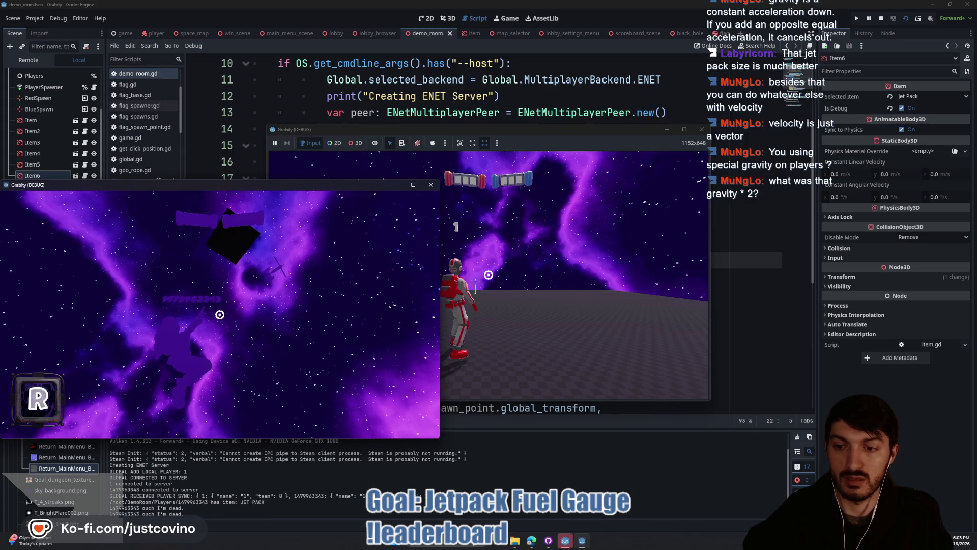
pyautogui.press('F8')
pyautogui.click(504, 277)
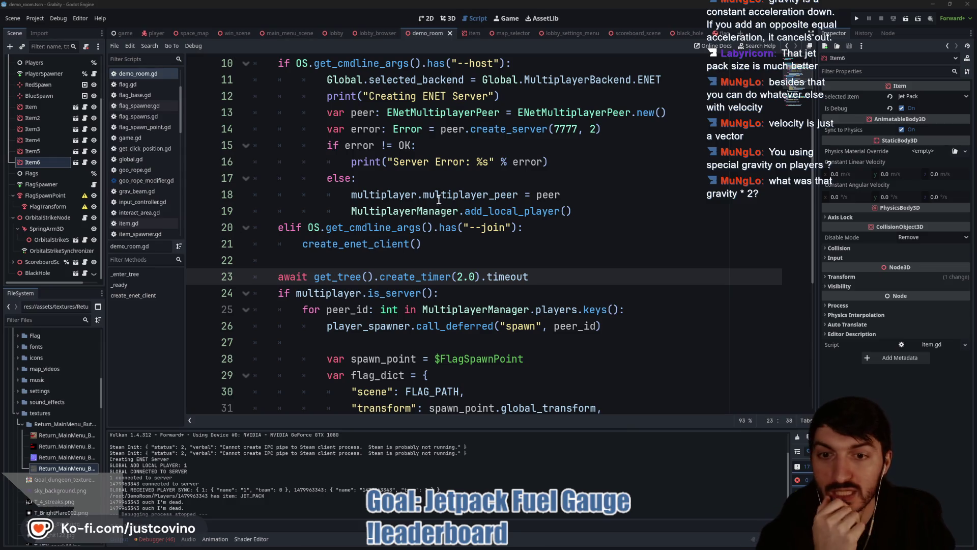
# Delete line 189 'velocity += -get_gravity() * delta * 2.0' from player.gd
pyautogui.click(155, 34)
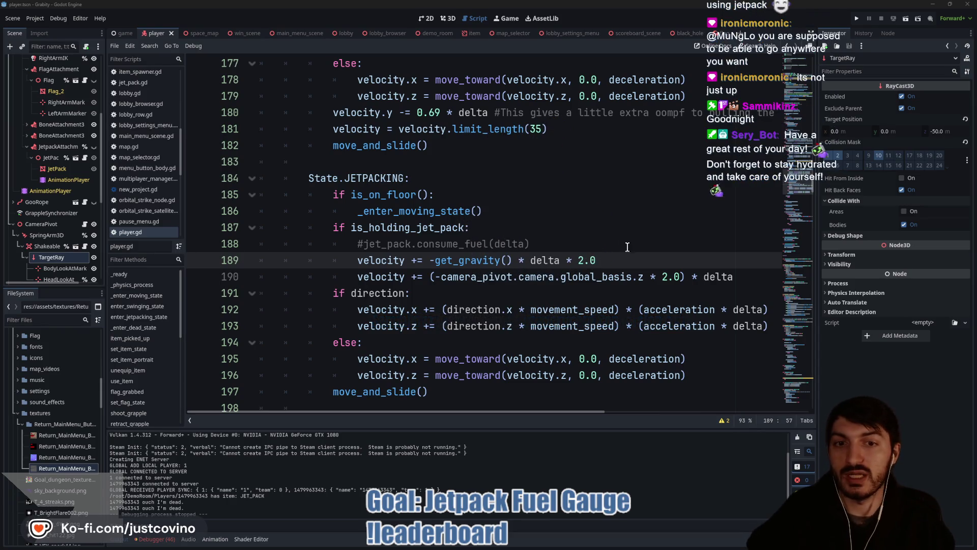
pyautogui.moveTo(627, 260); pyautogui.dragTo(240, 261)
pyautogui.press('BackSpace')
pyautogui.press('BackSpace')
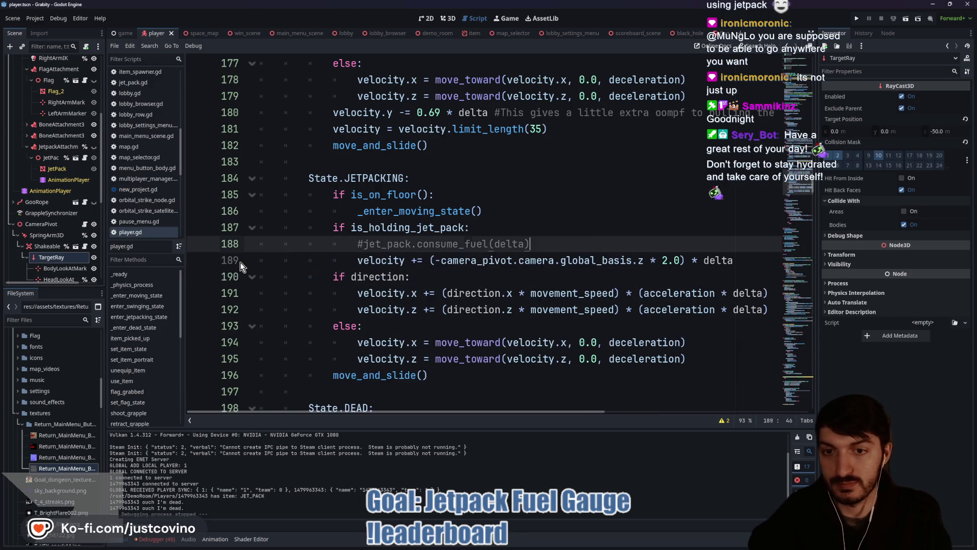